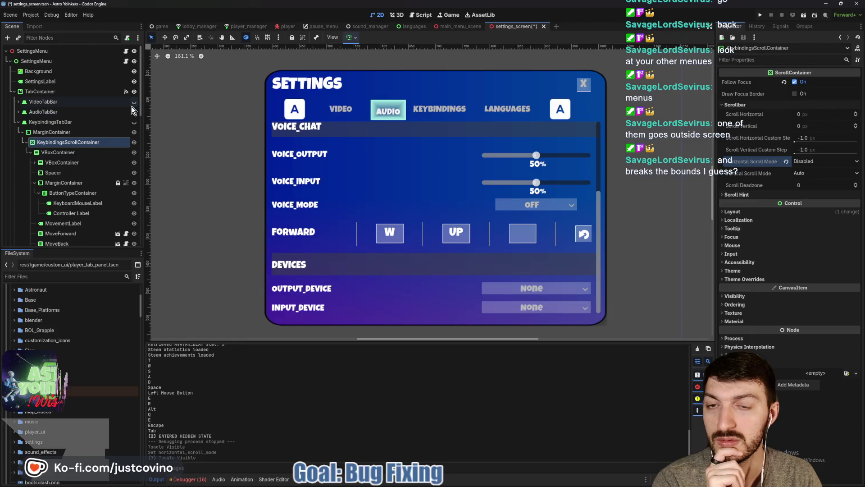
Step: Show the Audio, Keybindings and Video tabs in turn, then select VideoTabBar
{"action": "left_click", "coordinate": [133, 115]}
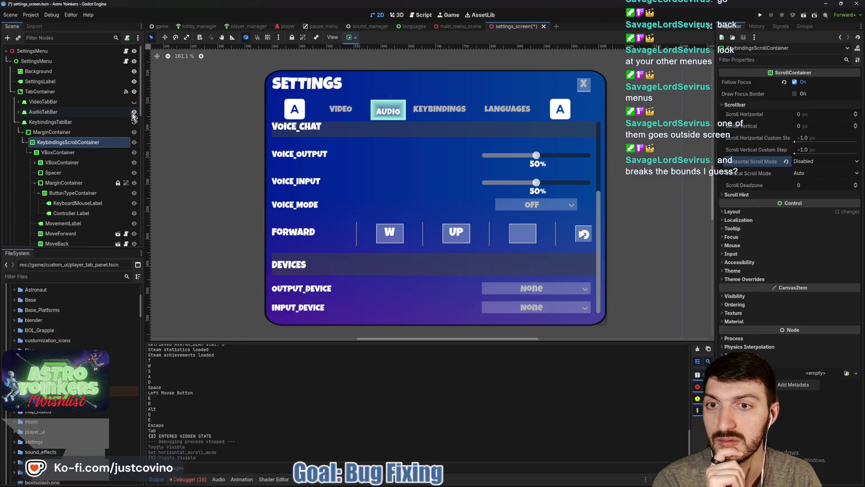
{"action": "left_click", "coordinate": [133, 121]}
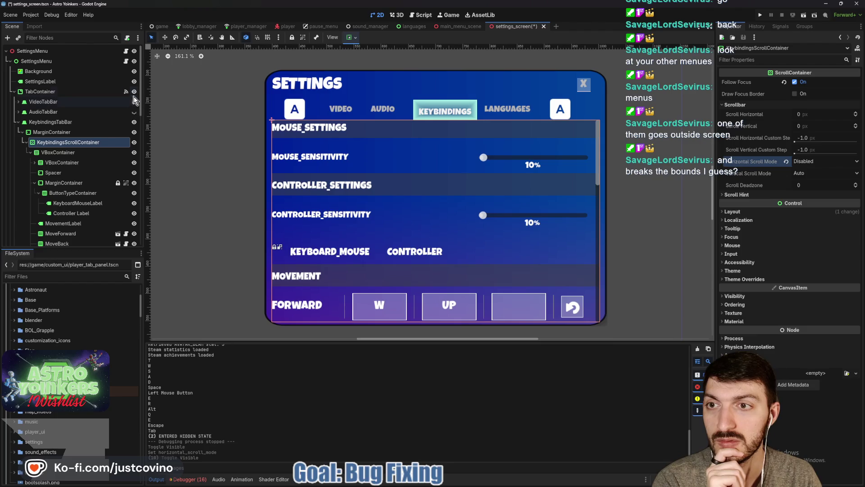
{"action": "left_click", "coordinate": [136, 104]}
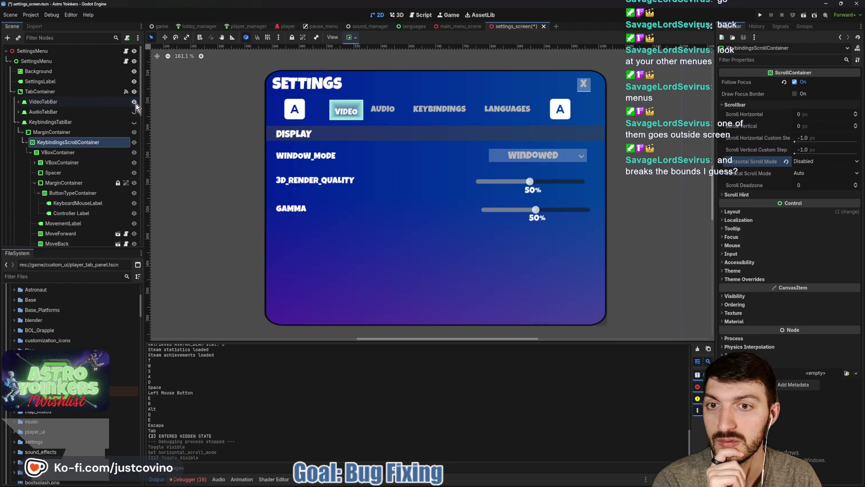
{"action": "left_click", "coordinate": [100, 103]}
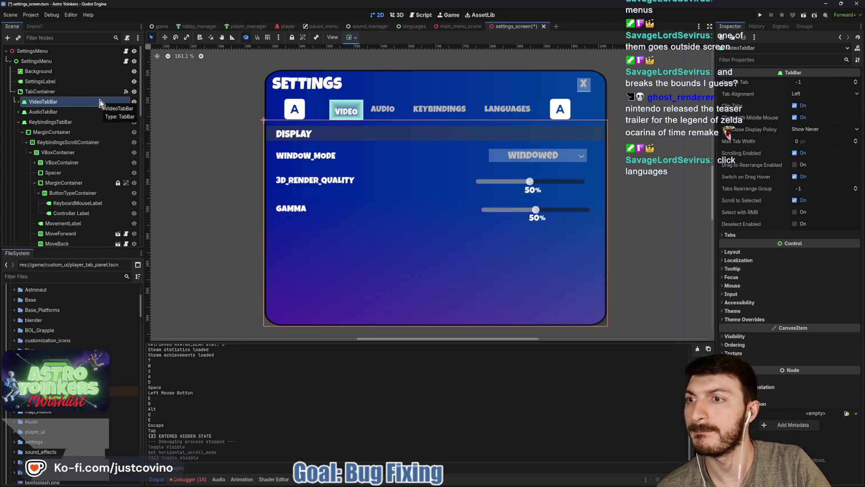
Step: Make the Languages tab visible and select its Languages panel, checking the LanguagesGrid bounds
{"action": "left_click", "coordinate": [18, 122]}
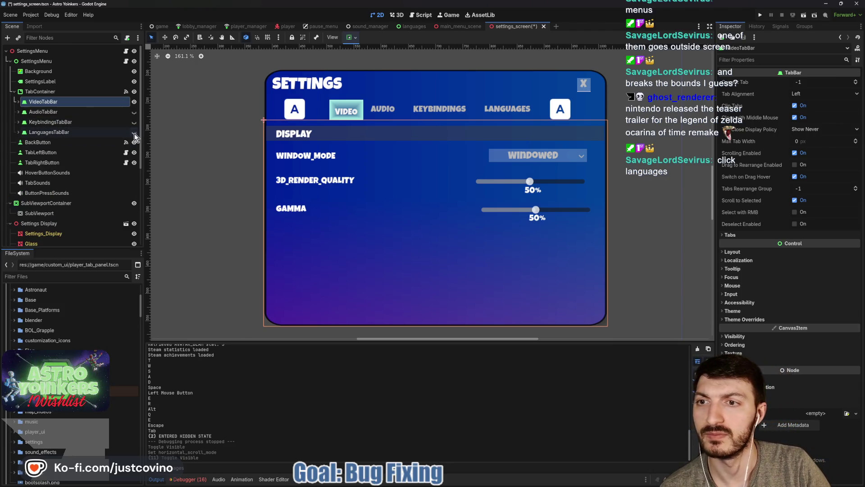
{"action": "left_click", "coordinate": [134, 132]}
{"action": "left_click", "coordinate": [18, 132]}
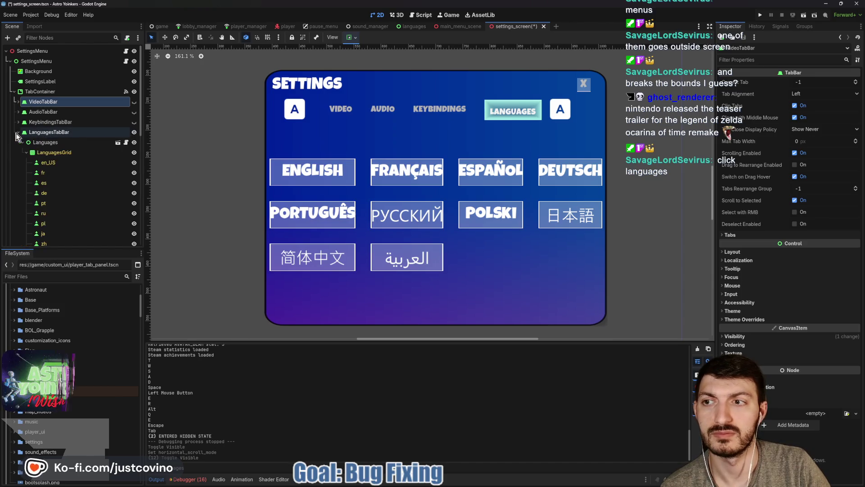
{"action": "left_click", "coordinate": [47, 142]}
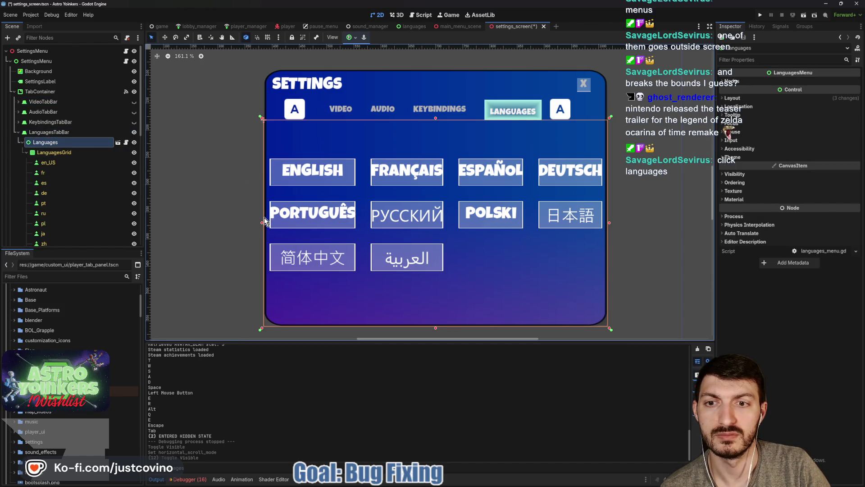
{"action": "left_click", "coordinate": [264, 224]}
{"action": "left_click", "coordinate": [68, 153]}
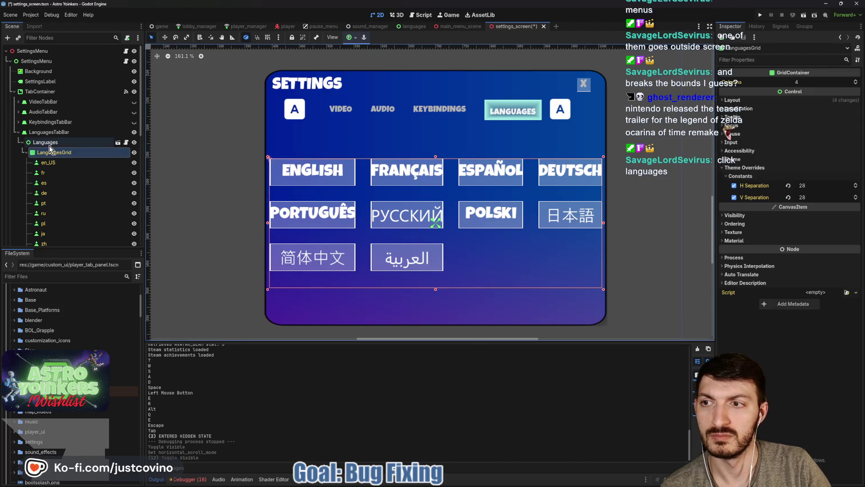
{"action": "left_click", "coordinate": [45, 141]}
Step: Pull the Languages panel's left, top and right edges inward and move it up about 11 px
{"action": "left_click_drag", "start_coordinate": [261, 223], "coordinate": [267, 224]}
{"action": "left_click_drag", "start_coordinate": [437, 118], "coordinate": [437, 126]}
{"action": "left_click_drag", "start_coordinate": [611, 231], "coordinate": [605, 231]}
{"action": "left_click_drag", "start_coordinate": [435, 333], "coordinate": [436, 327]}
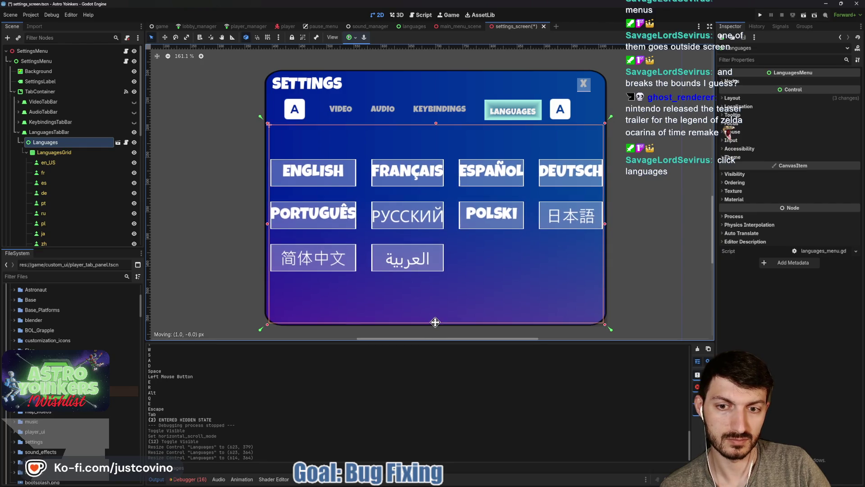
Step: Snap the panel's anchors onto its corners, then show the Keybindings tab again
{"action": "left_click_drag", "start_coordinate": [609, 119], "coordinate": [606, 121]}
{"action": "left_click_drag", "start_coordinate": [611, 329], "coordinate": [606, 323]}
{"action": "left_click_drag", "start_coordinate": [260, 325], "coordinate": [267, 324]}
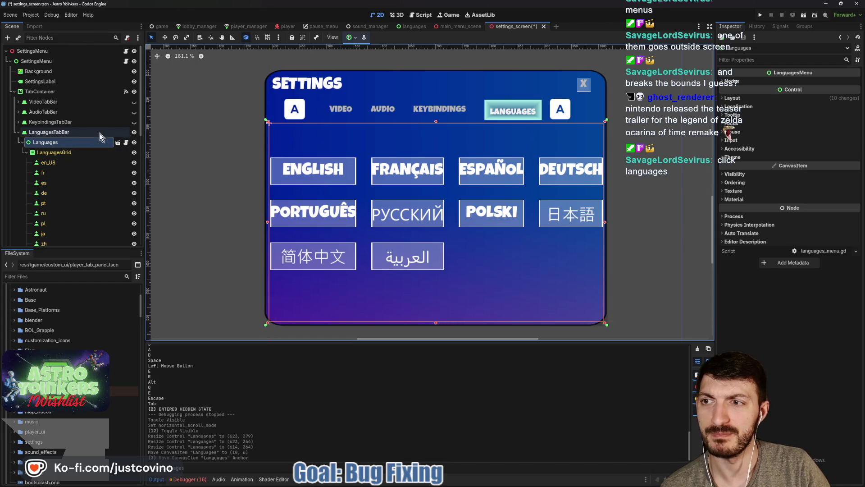
{"action": "left_click", "coordinate": [134, 122]}
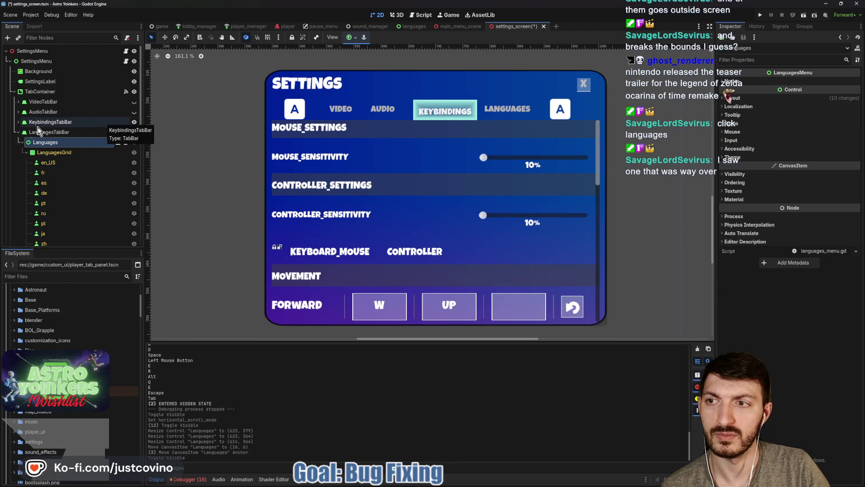
Step: Expand KeybindingsTabBar and select the MarginContainer around the keyboard/controller row
{"action": "left_click", "coordinate": [19, 122]}
{"action": "left_click", "coordinate": [54, 172]}
{"action": "left_click", "coordinate": [61, 183]}
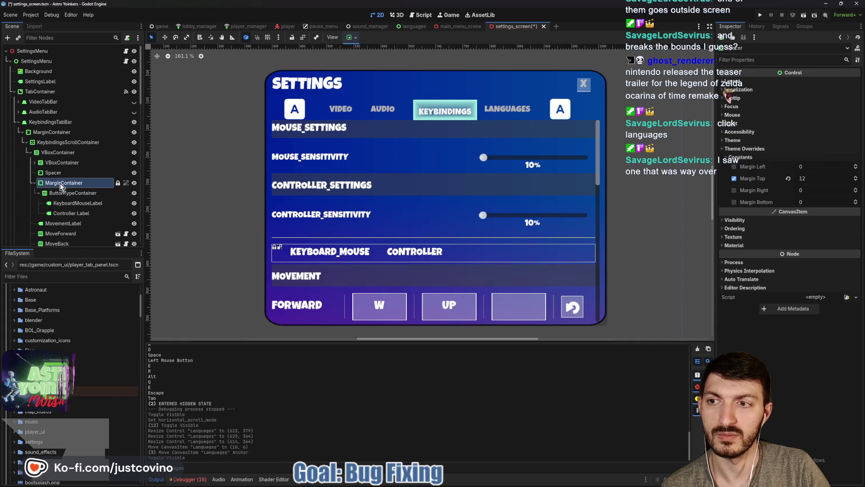
{"action": "scroll", "coordinate": [226, 198], "scroll_direction": "down", "scroll_amount": 4}
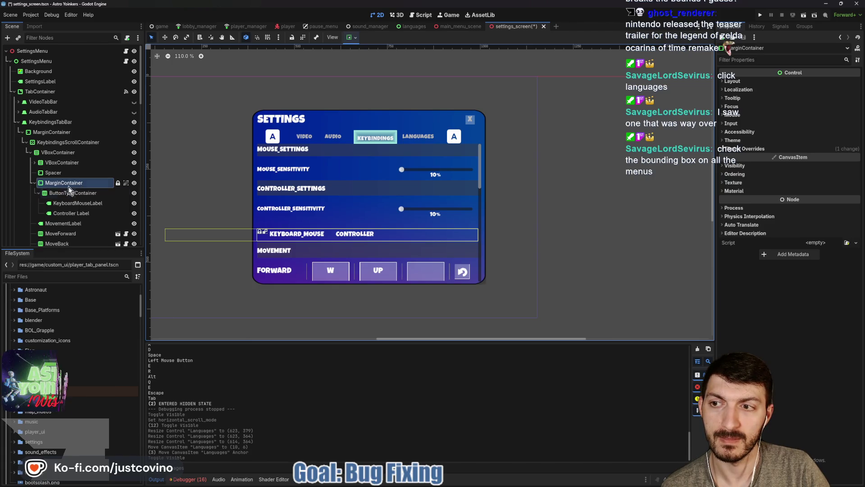
{"action": "left_click", "coordinate": [58, 194]}
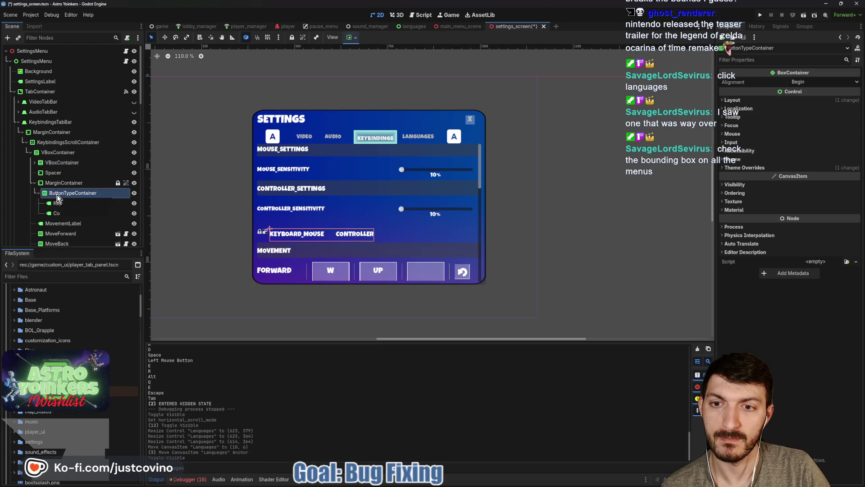
{"action": "left_click", "coordinate": [63, 183]}
Step: Change the MarginContainer's Margin Left constant override from -247 to -65
{"action": "left_click", "coordinate": [757, 149]}
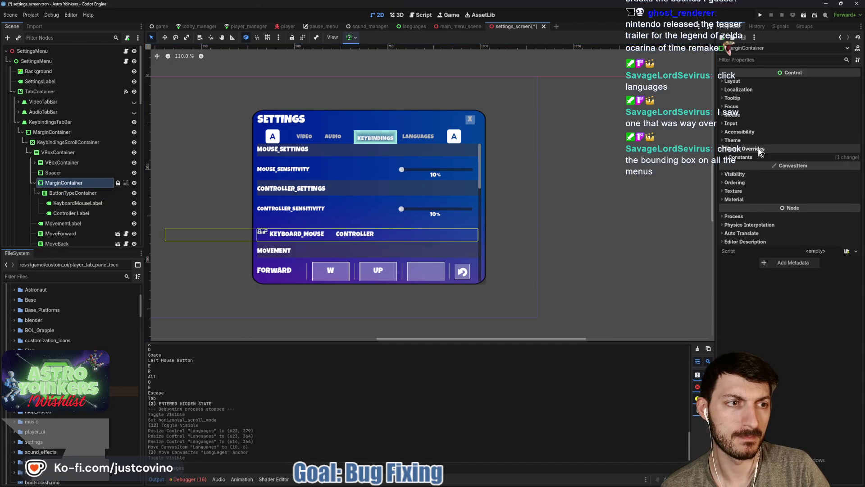
{"action": "left_click", "coordinate": [757, 157]}
{"action": "mouse_move", "coordinate": [816, 168]}
{"action": "left_mouse_down"}
{"action": "mouse_move", "coordinate": [863, 168]}
{"action": "mouse_move", "coordinate": [798, 166]}
{"action": "mouse_move", "coordinate": [824, 166]}
{"action": "left_mouse_up"}
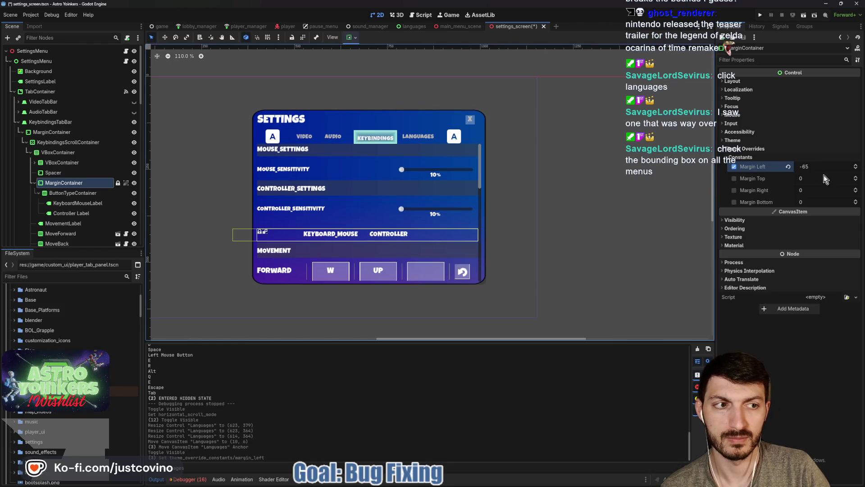
Step: Set the MarginContainer's Margin Left to -99 and save the settings scene
{"action": "left_click_drag", "start_coordinate": [812, 166], "coordinate": [800, 166]}
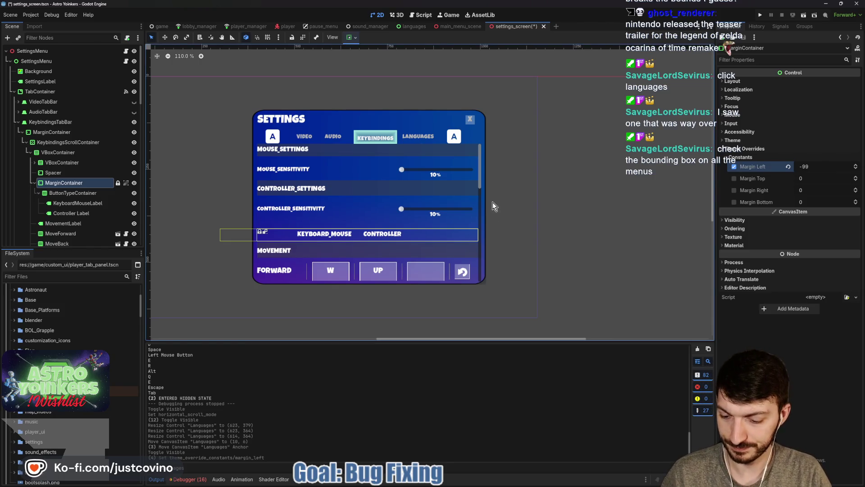
{"action": "key", "text": "ctrl+s"}
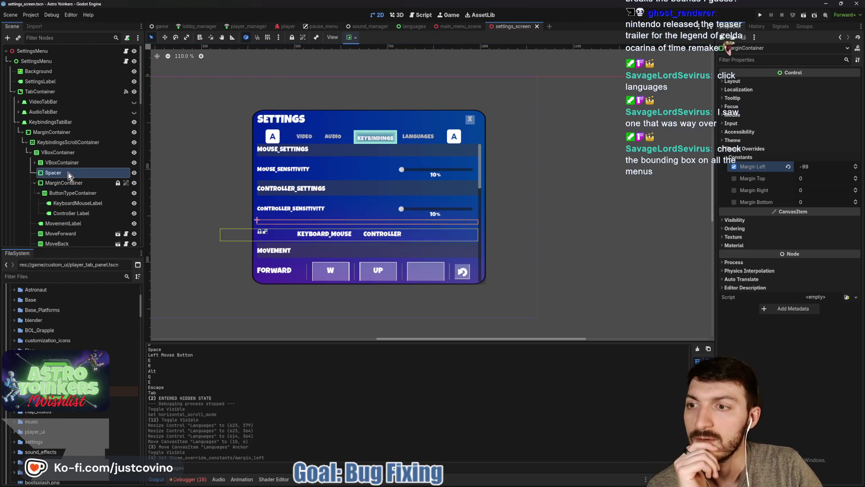
Step: Inspect ButtonTypeContainer, MovementLabel and VBoxContainer, then select the 602 × 371 outer MarginContainer
{"action": "left_click", "coordinate": [65, 162]}
{"action": "left_click", "coordinate": [73, 193]}
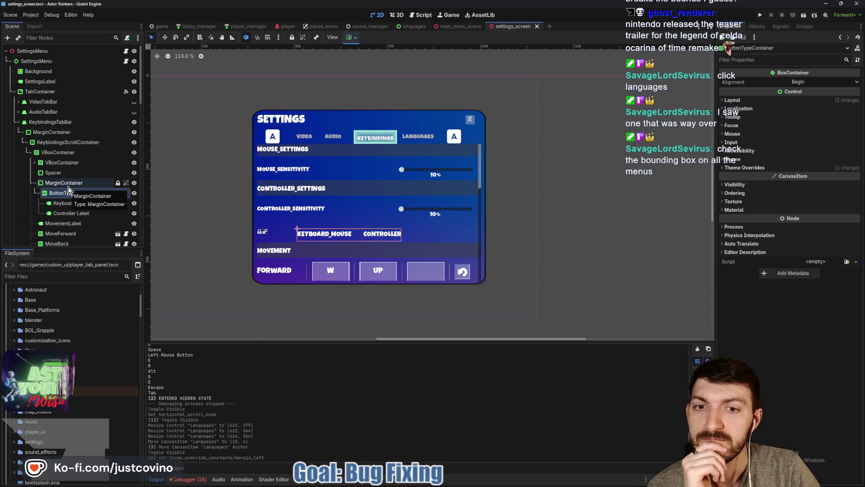
{"action": "left_click", "coordinate": [68, 224]}
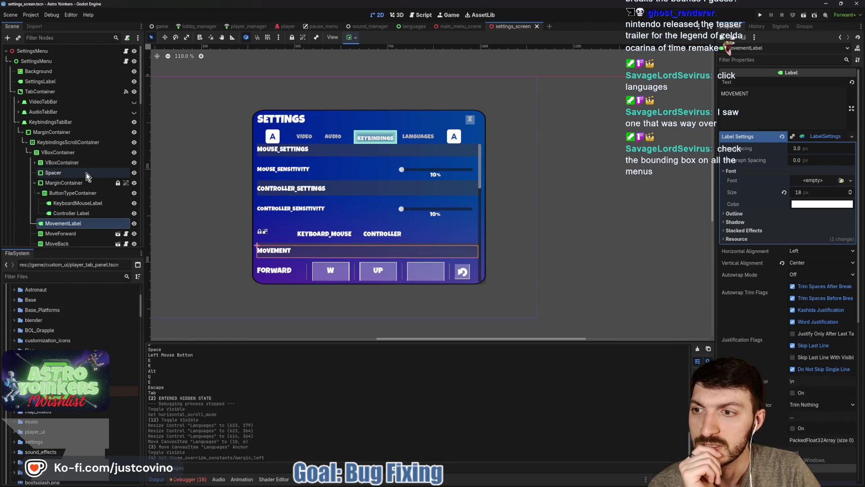
{"action": "left_click", "coordinate": [134, 112]}
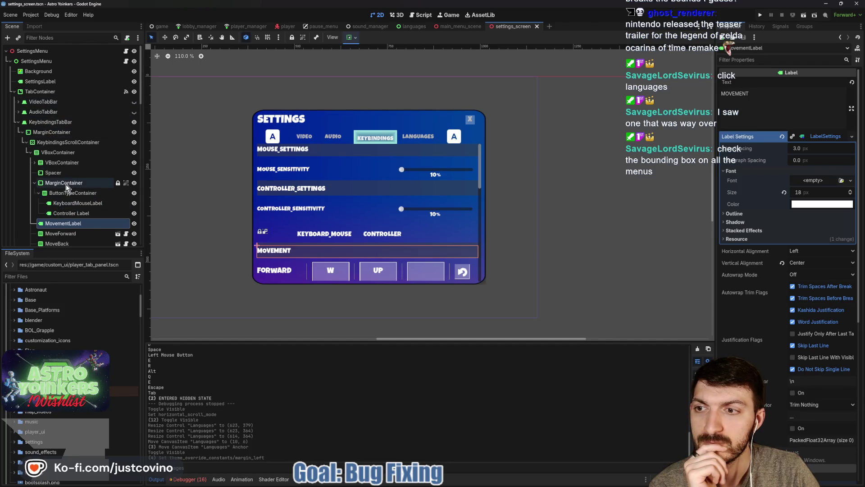
{"action": "left_click", "coordinate": [66, 184]}
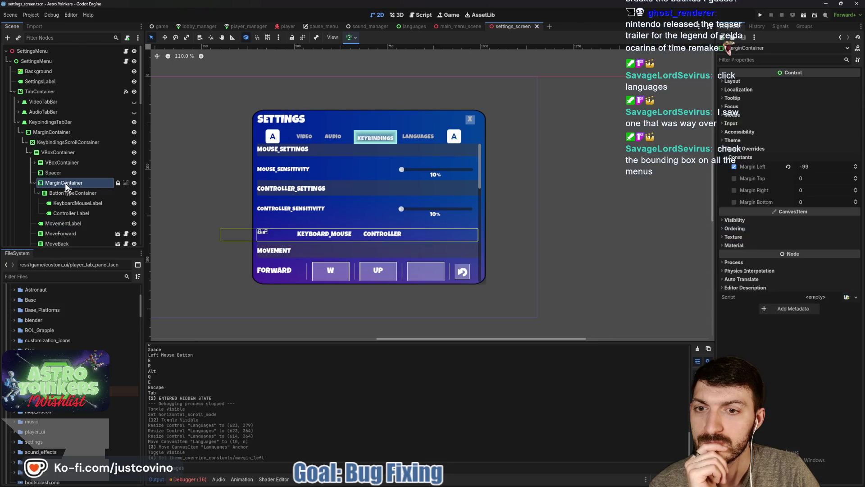
{"action": "left_click", "coordinate": [35, 183]}
{"action": "left_click", "coordinate": [56, 152]}
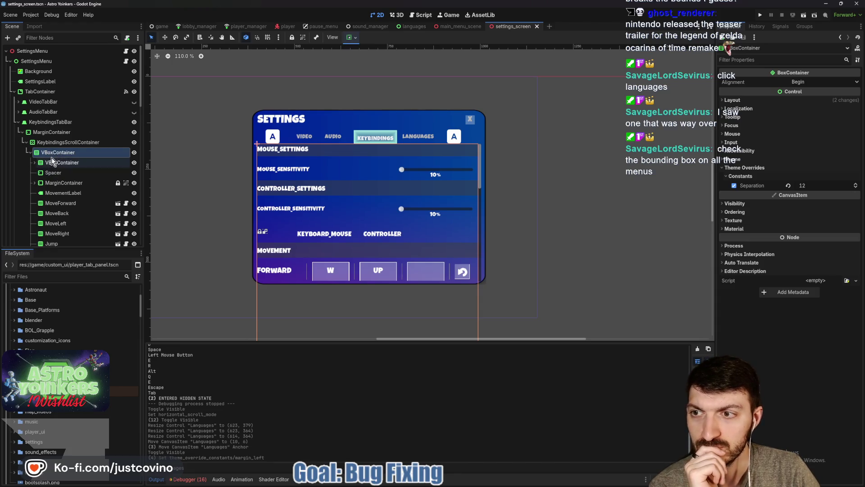
{"action": "left_click", "coordinate": [57, 137]}
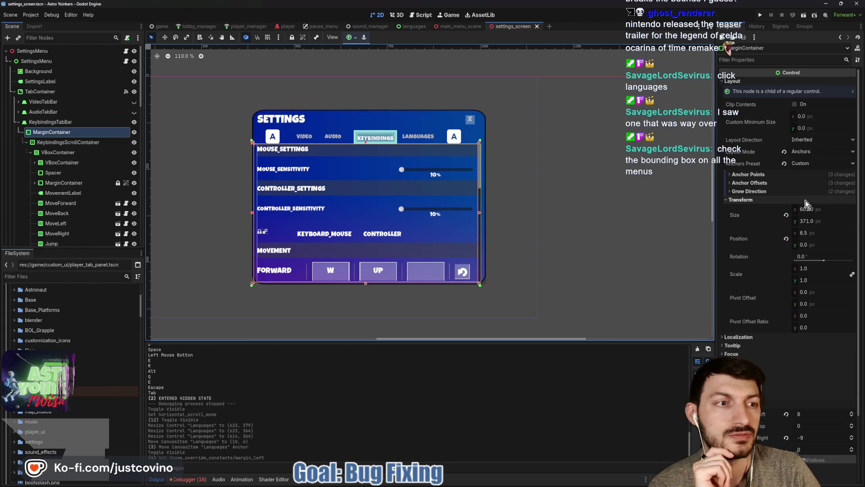
{"action": "left_click", "coordinate": [819, 210]}
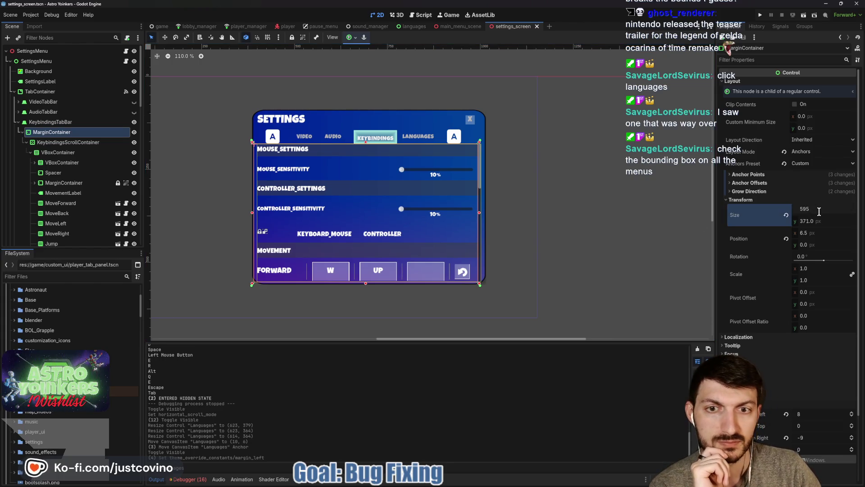
{"action": "key", "text": "Return"}
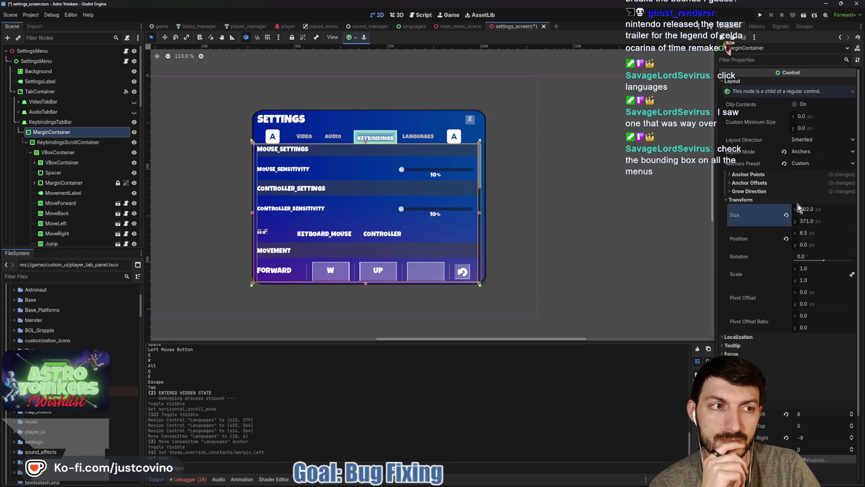
{"action": "left_click", "coordinate": [63, 142]}
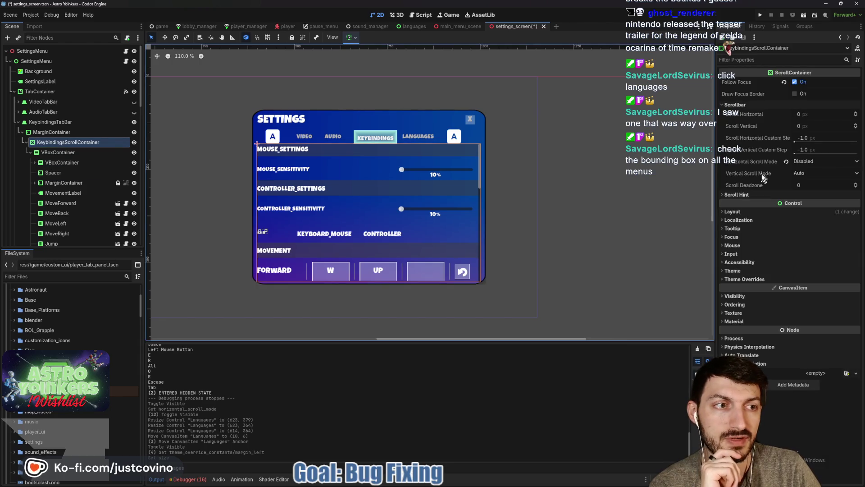
{"action": "left_click", "coordinate": [739, 211]}
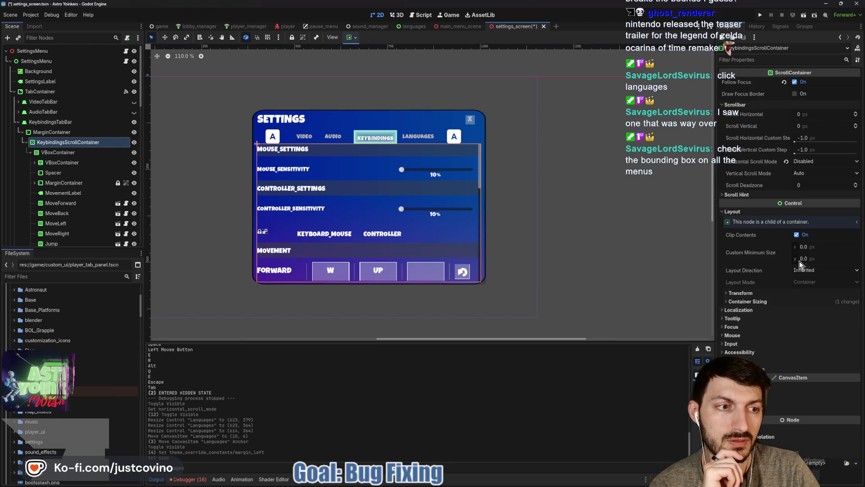
{"action": "left_click", "coordinate": [766, 293]}
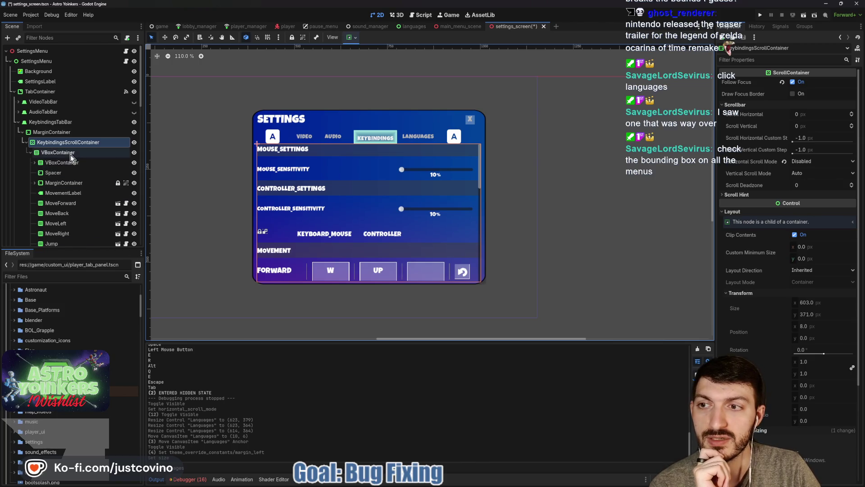
{"action": "left_click", "coordinate": [63, 152]}
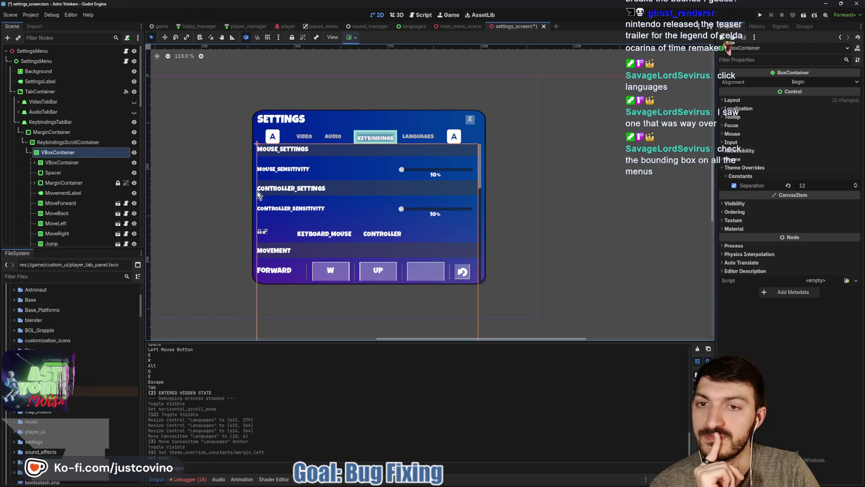
Step: Inspect the MarginContainer, MovementLabel and MouseSettingsLabel size and position details
{"action": "left_click", "coordinate": [66, 182]}
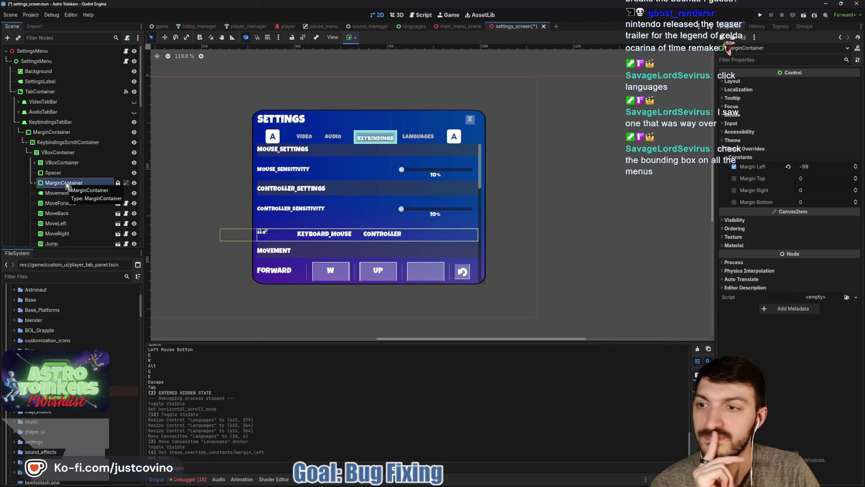
{"action": "left_click", "coordinate": [53, 193]}
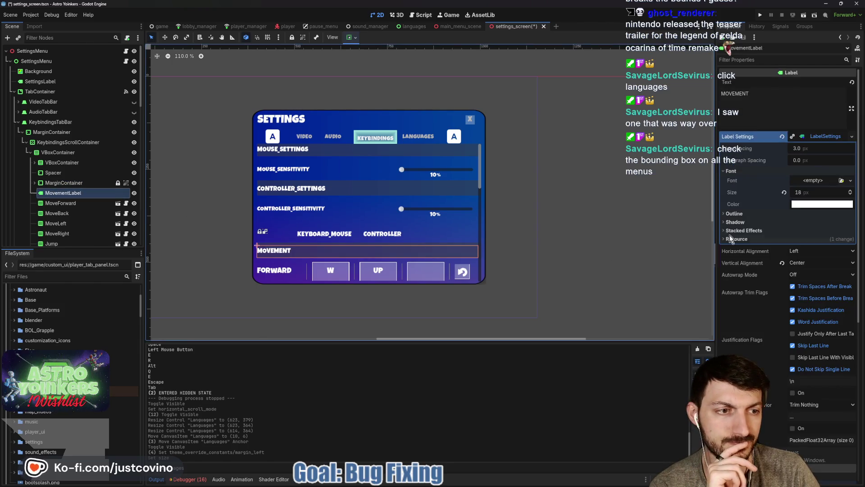
{"action": "scroll", "coordinate": [772, 261], "scroll_direction": "down", "scroll_amount": 5}
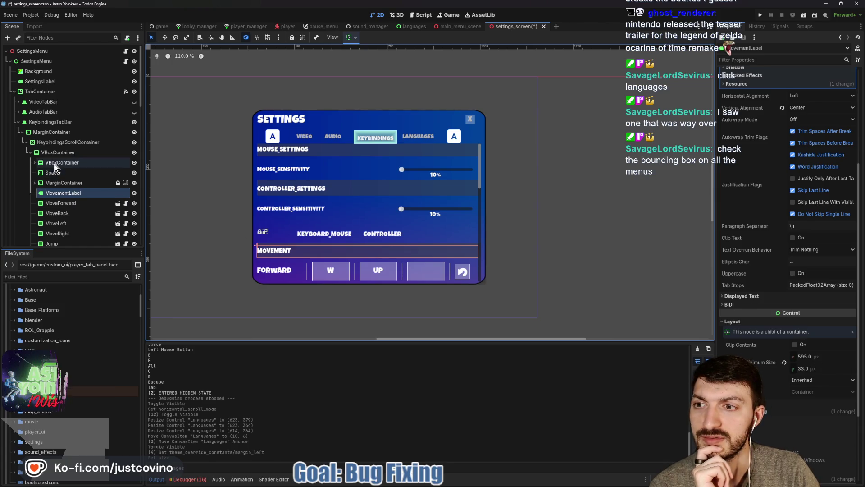
{"action": "left_click", "coordinate": [38, 162]}
{"action": "left_click", "coordinate": [35, 162]}
{"action": "left_click", "coordinate": [70, 173]}
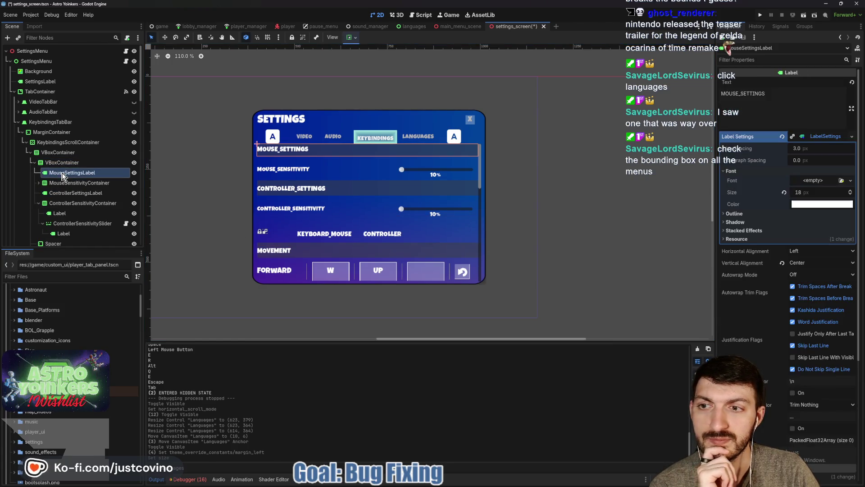
{"action": "scroll", "coordinate": [764, 251], "scroll_direction": "down", "scroll_amount": 5}
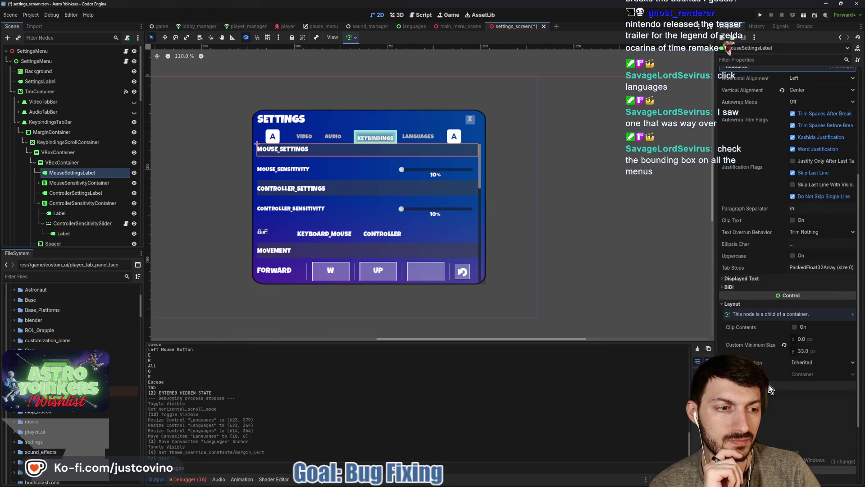
{"action": "left_click", "coordinate": [743, 384]}
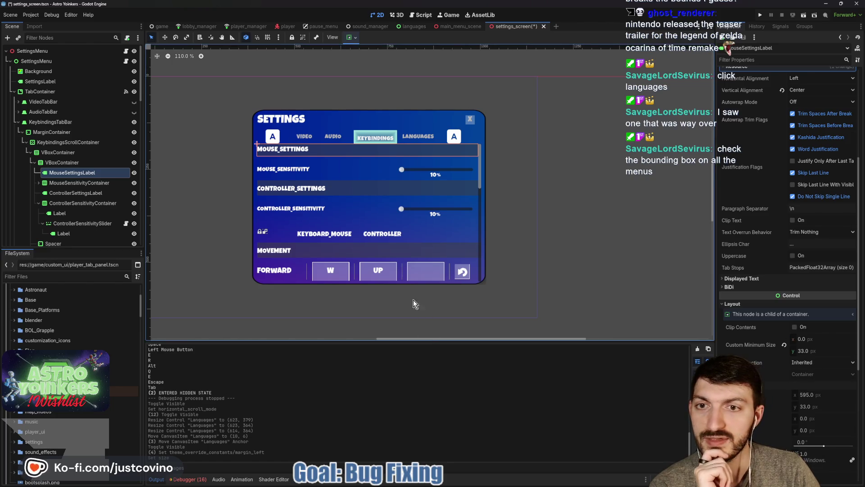
Step: Reduce the mouse sensitivity row's separation to 221 and the controller row's to 176
{"action": "left_click", "coordinate": [79, 183]}
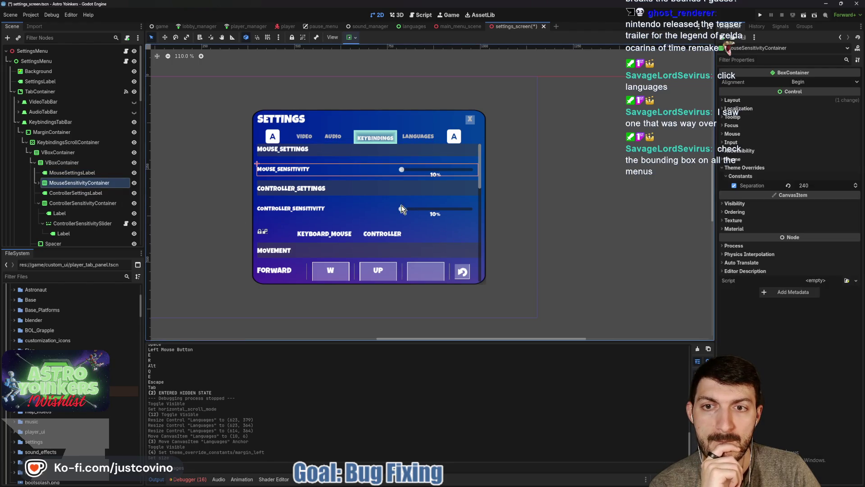
{"action": "left_click_drag", "start_coordinate": [806, 185], "coordinate": [795, 185]}
{"action": "left_click", "coordinate": [83, 204]}
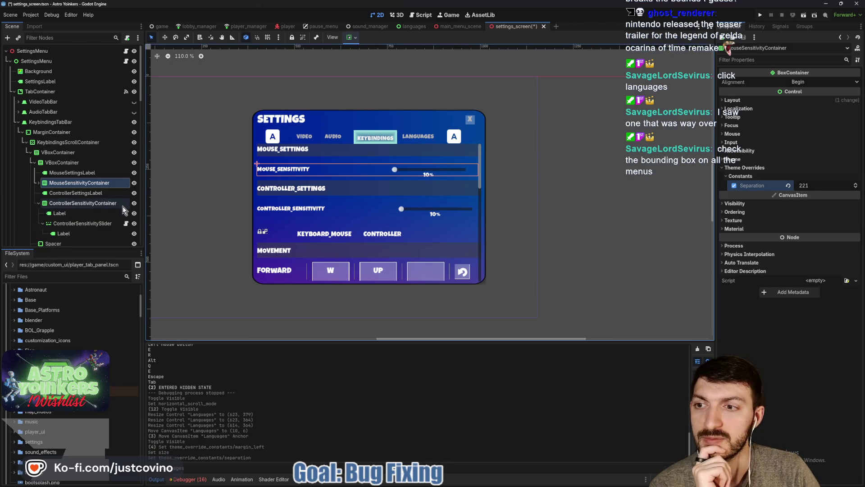
{"action": "left_click_drag", "start_coordinate": [825, 186], "coordinate": [815, 186]}
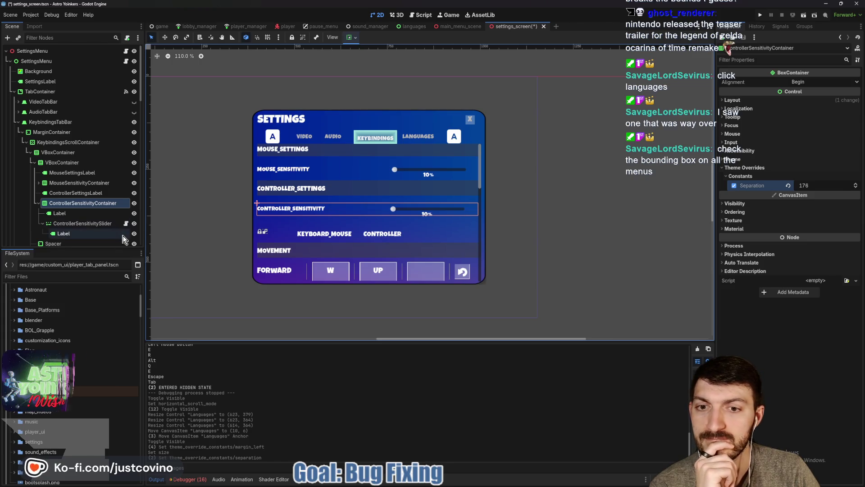
{"action": "scroll", "coordinate": [91, 206], "scroll_direction": "down", "scroll_amount": 2}
{"action": "scroll", "coordinate": [91, 206], "scroll_direction": "down", "scroll_amount": 2}
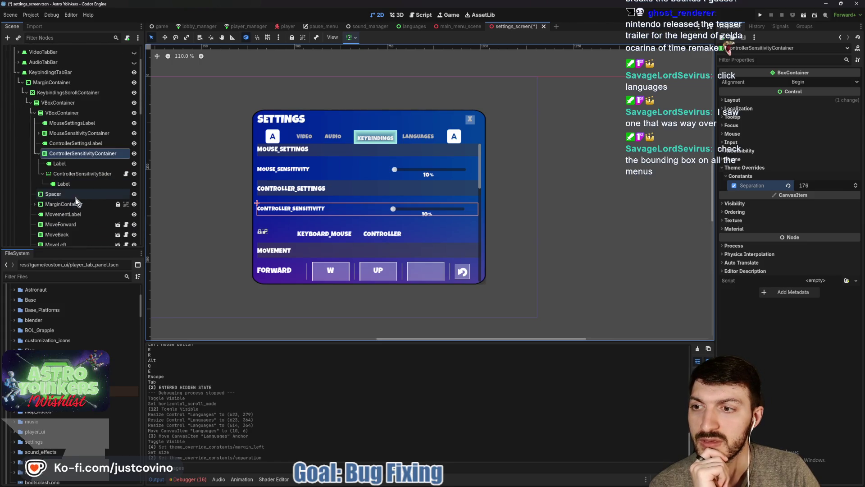
{"action": "left_click", "coordinate": [66, 223]}
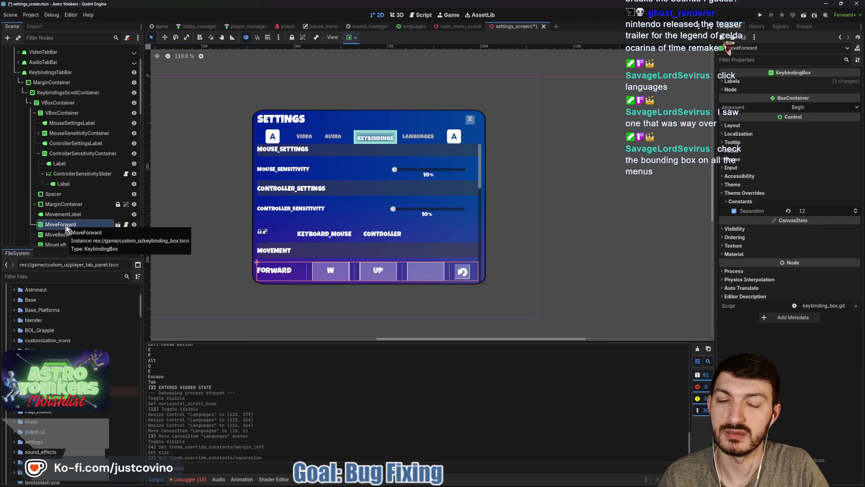
Step: Select all 13 keybinding rows from MoveForward through Scoreboard
{"action": "scroll", "coordinate": [74, 225], "scroll_direction": "down", "scroll_amount": 3}
{"action": "left_click", "coordinate": [67, 201], "text": "shift"}
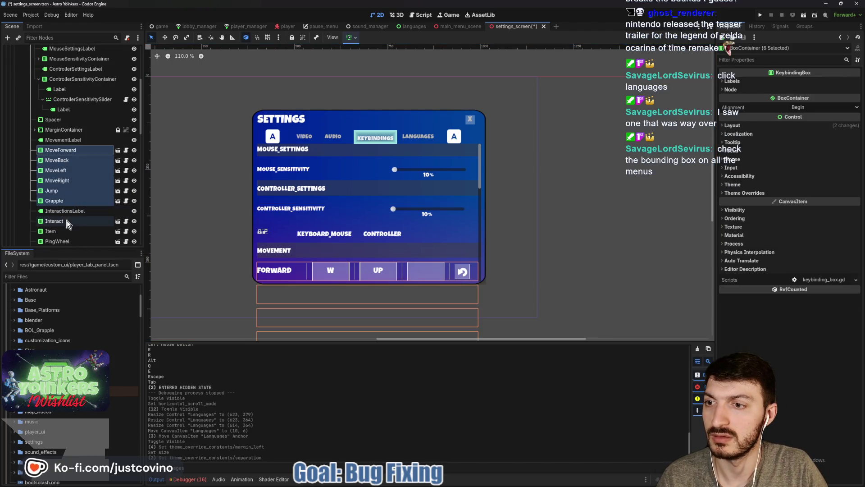
{"action": "left_click", "coordinate": [60, 221], "text": "ctrl"}
{"action": "left_click", "coordinate": [61, 232], "text": "ctrl"}
{"action": "left_click", "coordinate": [60, 242], "text": "ctrl"}
{"action": "scroll", "coordinate": [66, 226], "scroll_direction": "down", "scroll_amount": 3}
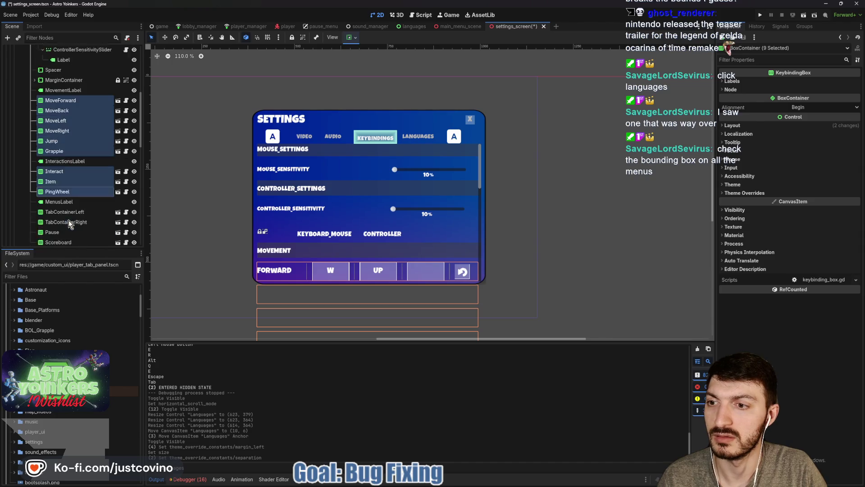
{"action": "left_click", "coordinate": [63, 186], "text": "ctrl"}
{"action": "left_click", "coordinate": [63, 197], "text": "ctrl"}
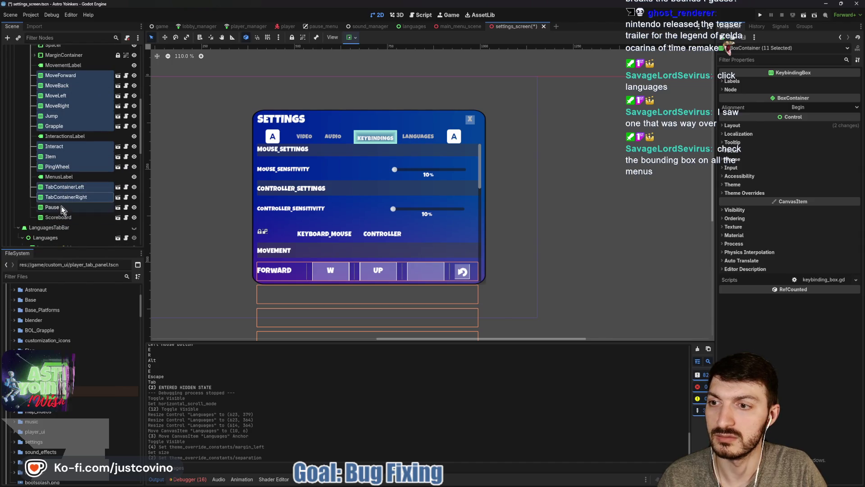
{"action": "left_click", "coordinate": [61, 207], "text": "ctrl"}
{"action": "left_click", "coordinate": [61, 218], "text": "ctrl"}
Step: Override the rows' Separation constant to 10 and save settings_screen.tscn
{"action": "left_click", "coordinate": [761, 184]}
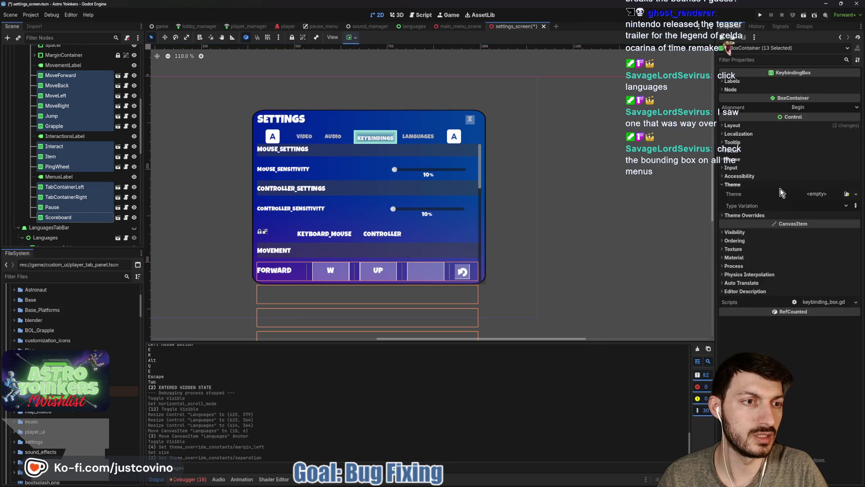
{"action": "left_click", "coordinate": [761, 215]}
{"action": "left_click", "coordinate": [817, 224]}
{"action": "left_click", "coordinate": [823, 233]}
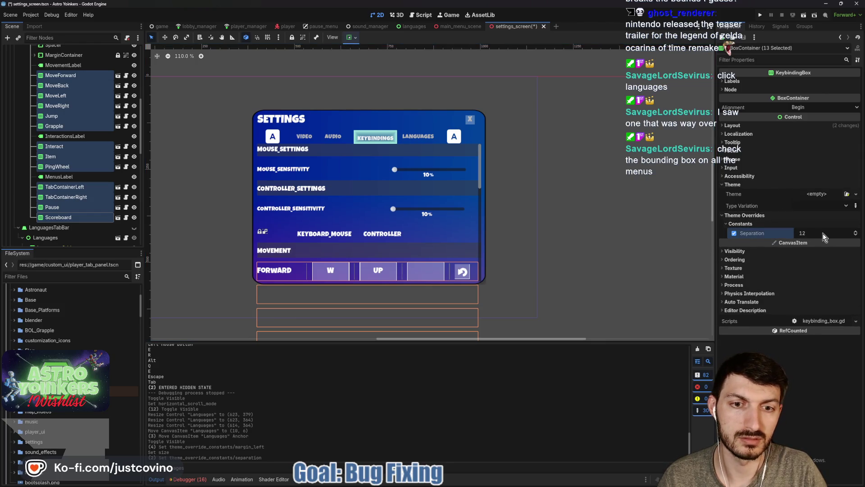
{"action": "type", "text": "8"}
{"action": "key", "text": "Return"}
{"action": "type", "text": "10"}
{"action": "key", "text": "Return"}
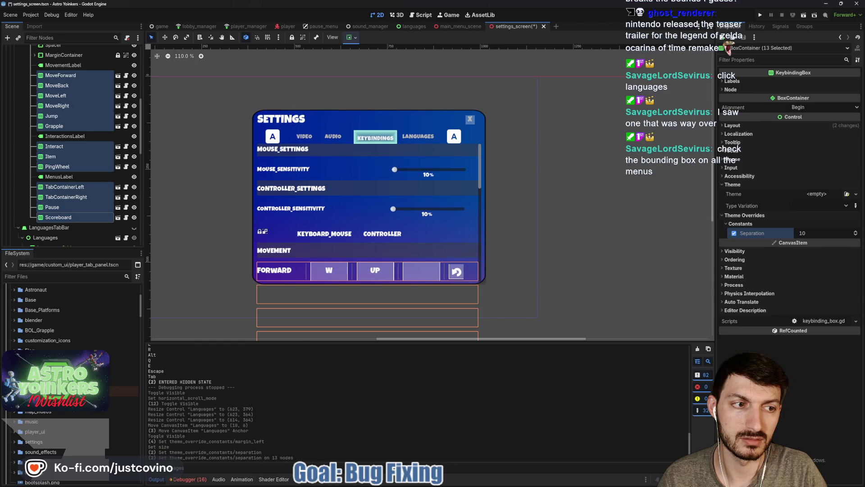
{"action": "key", "text": "ctrl+s"}
{"action": "scroll", "coordinate": [69, 128], "scroll_direction": "up", "scroll_amount": 3}
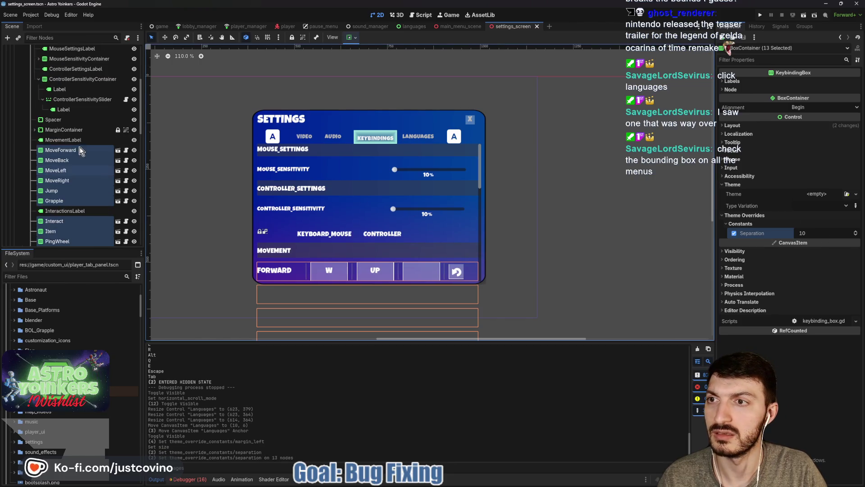
{"action": "left_click", "coordinate": [72, 130]}
Step: Select the keybindings MarginContainer, confirm its width, and revert its margin overrides
{"action": "scroll", "coordinate": [59, 121], "scroll_direction": "up", "scroll_amount": 5}
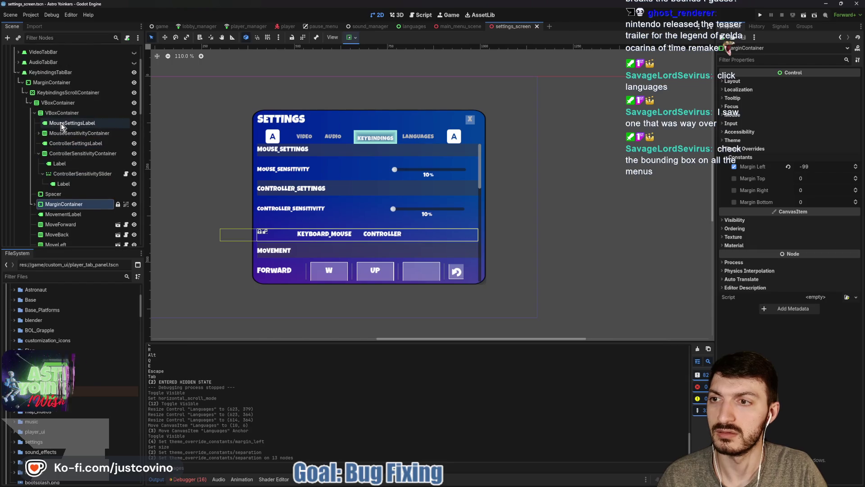
{"action": "left_click", "coordinate": [55, 83]}
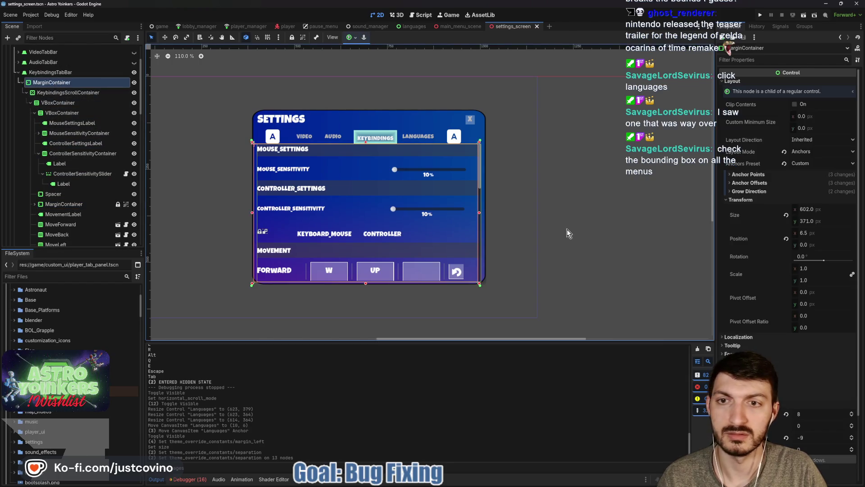
{"action": "left_click", "coordinate": [816, 210]}
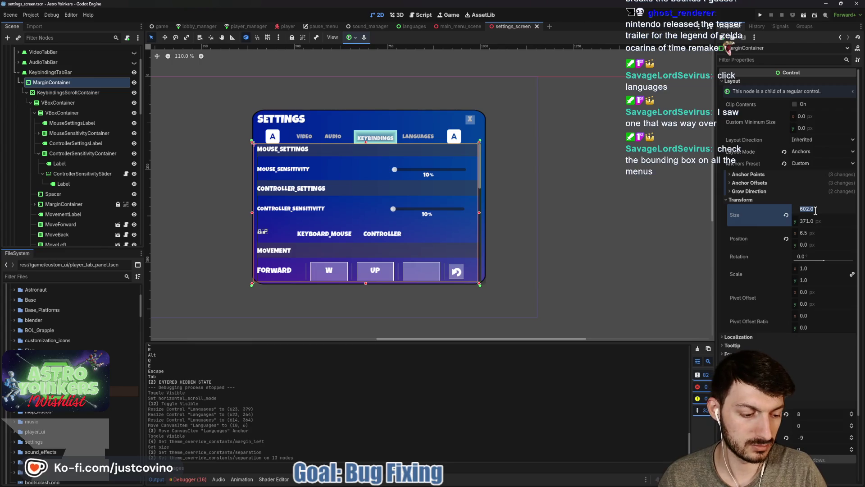
{"action": "key", "text": "Return"}
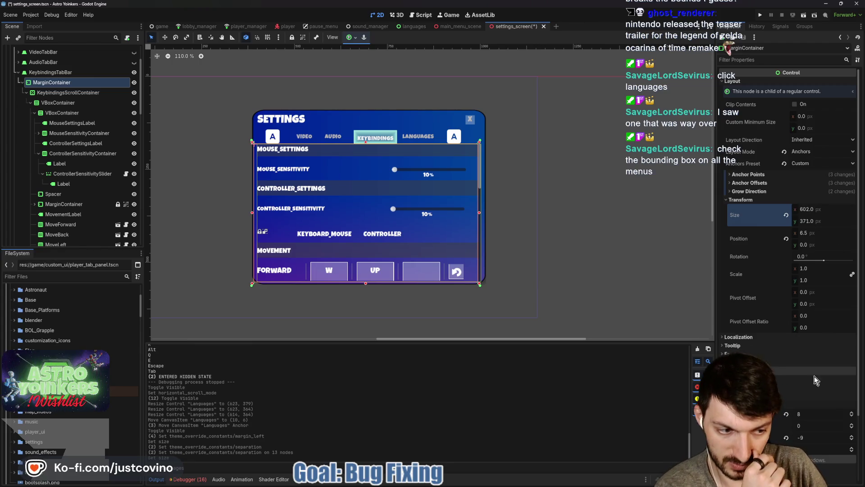
{"action": "left_click", "coordinate": [786, 437]}
{"action": "left_click", "coordinate": [786, 413]}
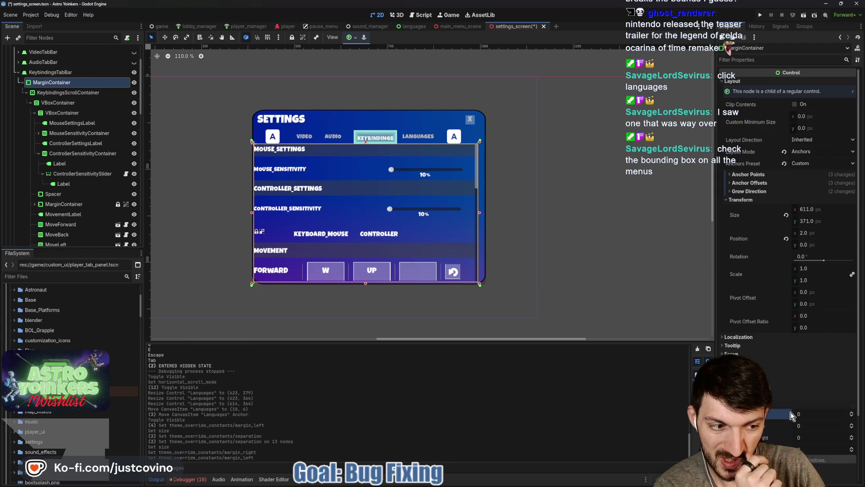
Step: Set the MarginContainer width to 603, undo the accidental size reset, and drag its edge to fit
{"action": "left_click", "coordinate": [814, 209]}
{"action": "key", "text": "Return"}
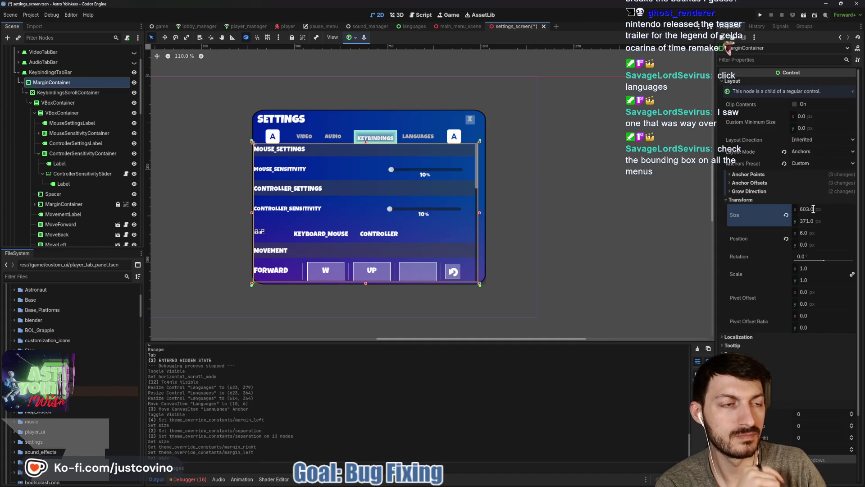
{"action": "left_click", "coordinate": [786, 216]}
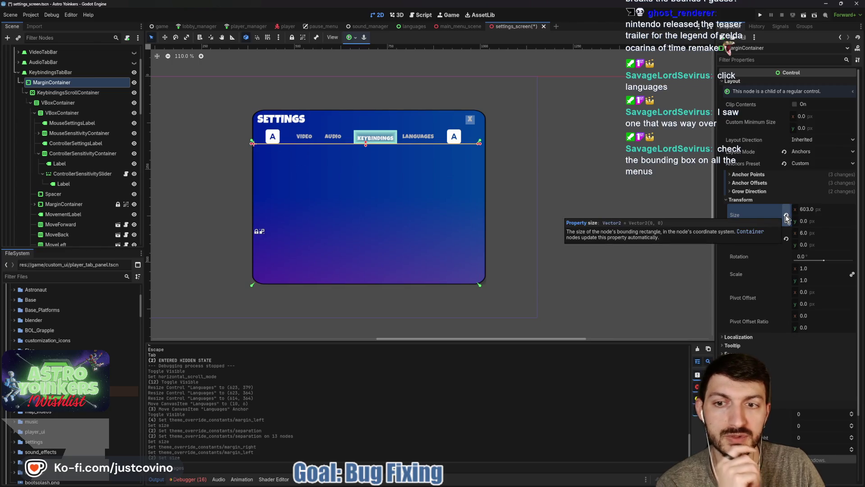
{"action": "key", "text": "ctrl+z"}
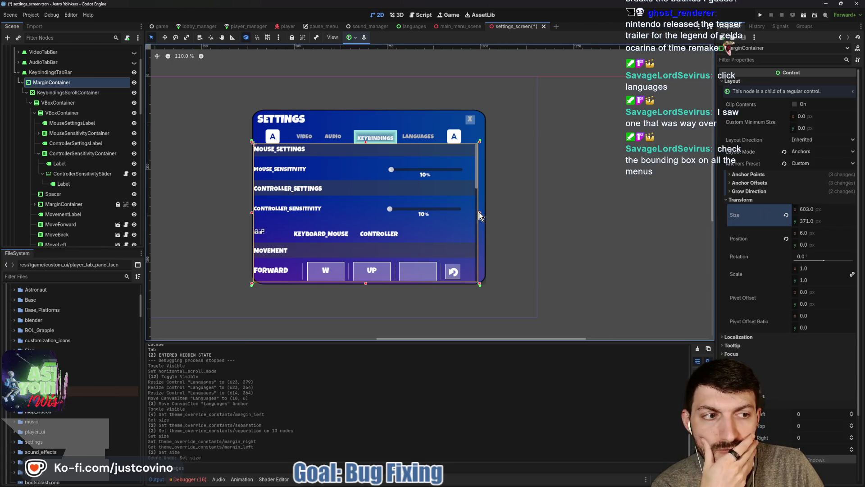
{"action": "left_click_drag", "start_coordinate": [479, 212], "coordinate": [472, 214]}
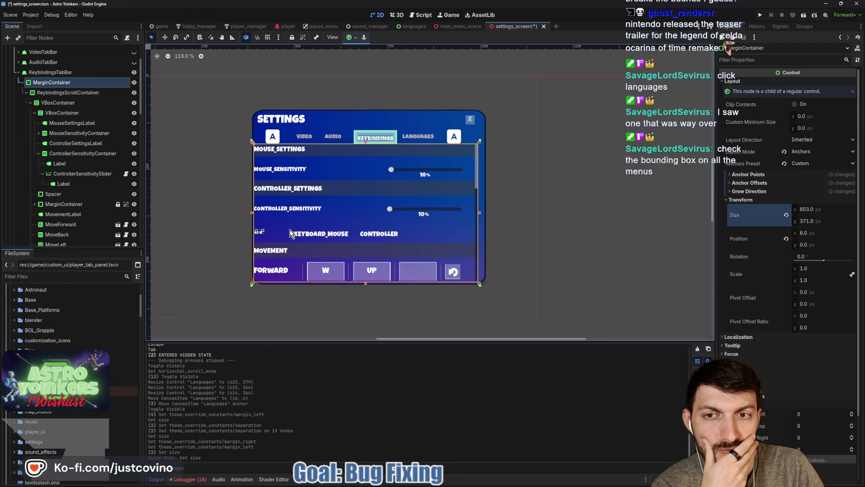
{"action": "left_click", "coordinate": [68, 93]}
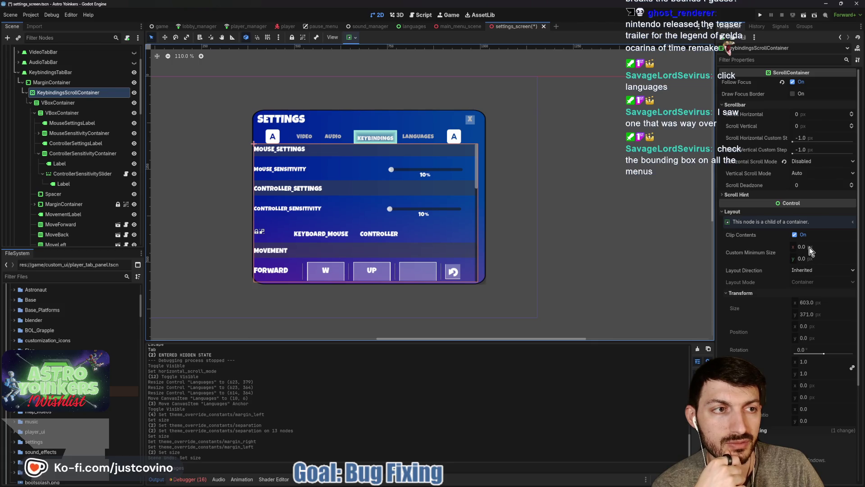
Step: Set the keybindings VBoxContainer's horizontal alignment to Center, keeping its 595 × 1202 px size
{"action": "left_click", "coordinate": [64, 105]}
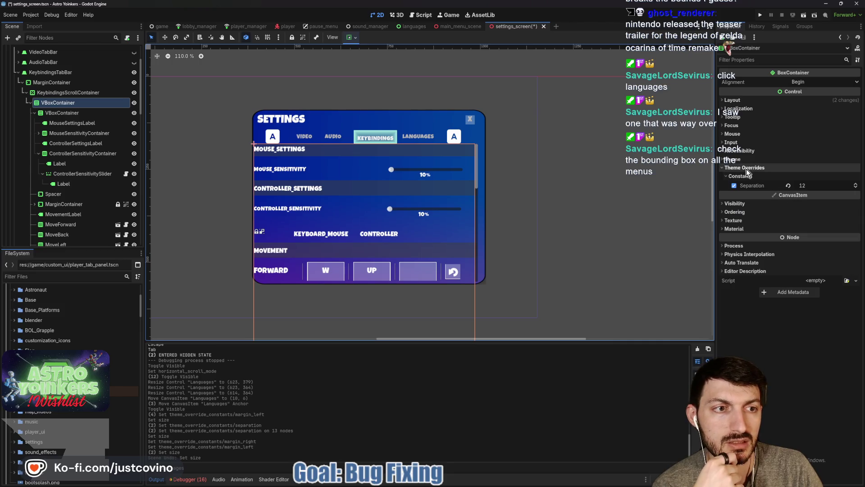
{"action": "left_click", "coordinate": [732, 100]}
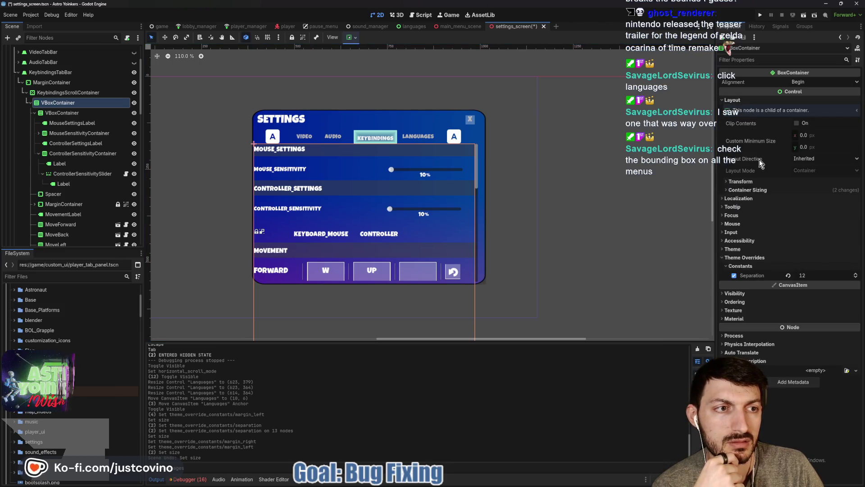
{"action": "left_click", "coordinate": [744, 181]}
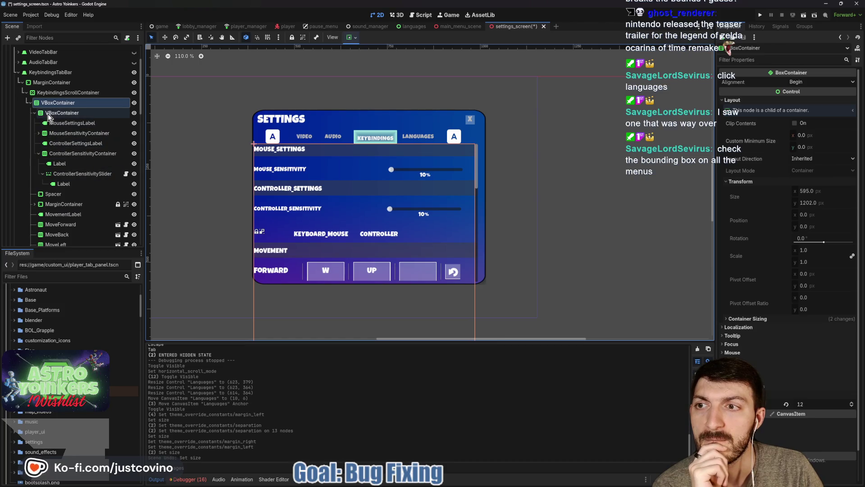
{"action": "left_click", "coordinate": [354, 38]}
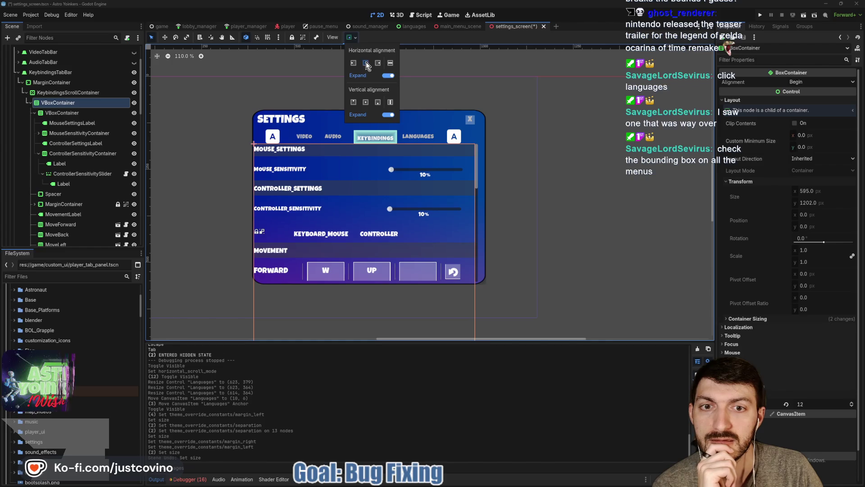
{"action": "left_click", "coordinate": [365, 63]}
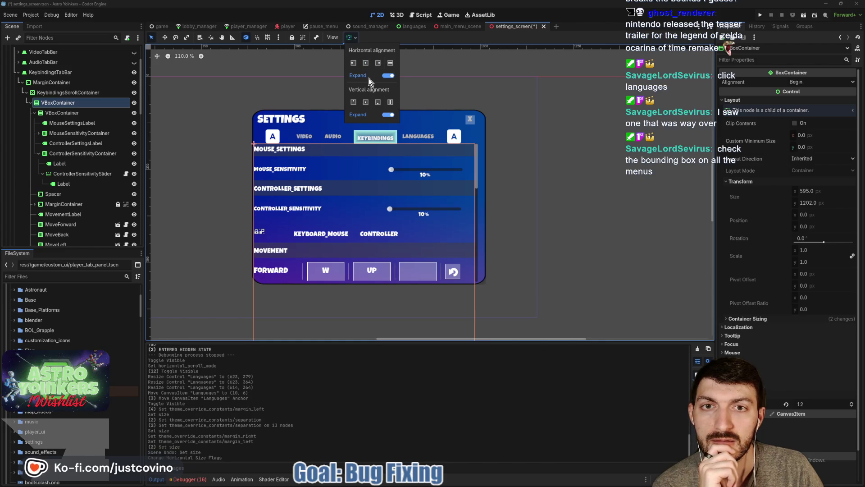
{"action": "left_click", "coordinate": [52, 82]}
{"action": "left_click", "coordinate": [806, 209]}
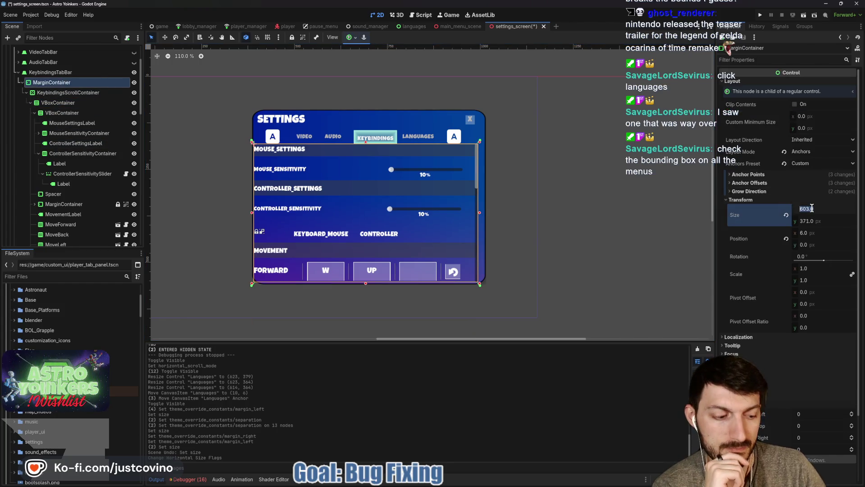
Step: Enter 595 as the MarginContainer width, which stays 603 px, and select MovementLabel
{"action": "key", "text": "Return"}
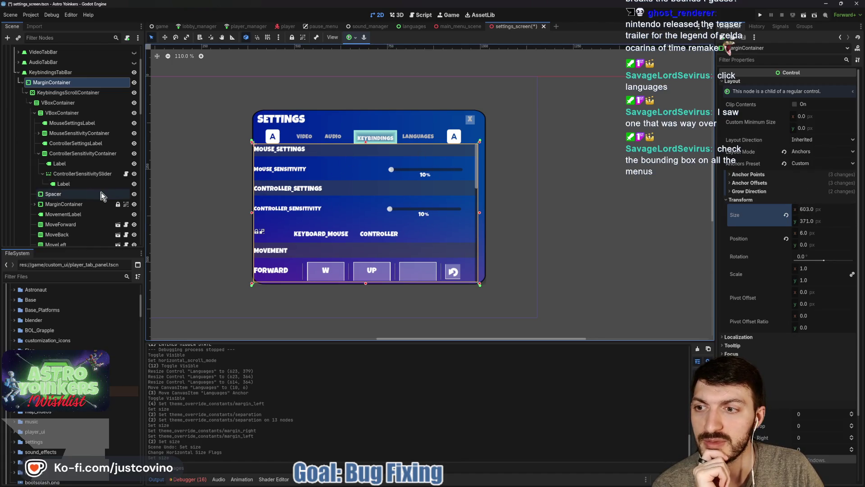
{"action": "left_click", "coordinate": [63, 214]}
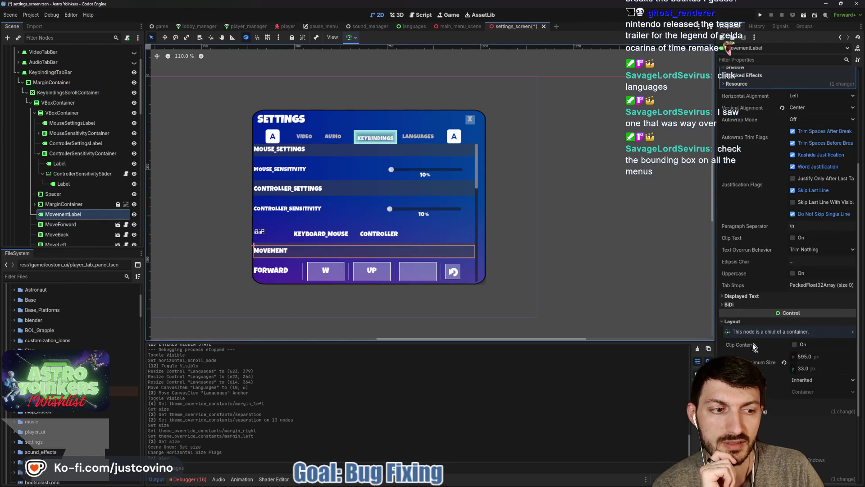
Step: Save settings_screen.tscn with Ctrl+S, then adjust the Keybindings tab view
{"action": "key", "text": "ctrl+s"}
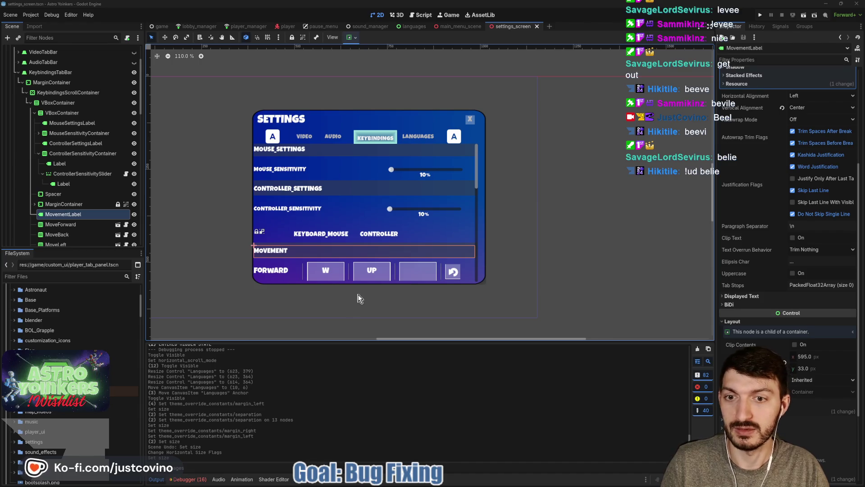
{"action": "left_click_drag", "start_coordinate": [290, 296], "coordinate": [306, 298]}
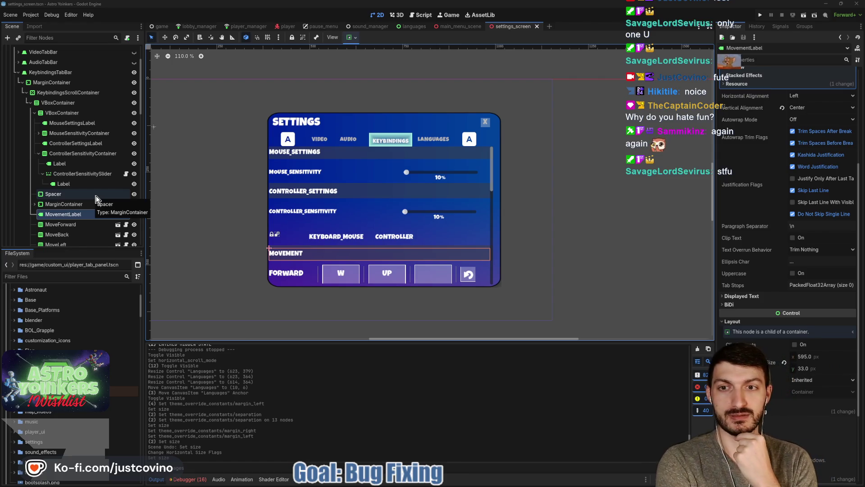
Step: Select the keybindings VBoxContainer to review its 595 × 1202 px size at 0, 0
{"action": "left_click", "coordinate": [68, 101]}
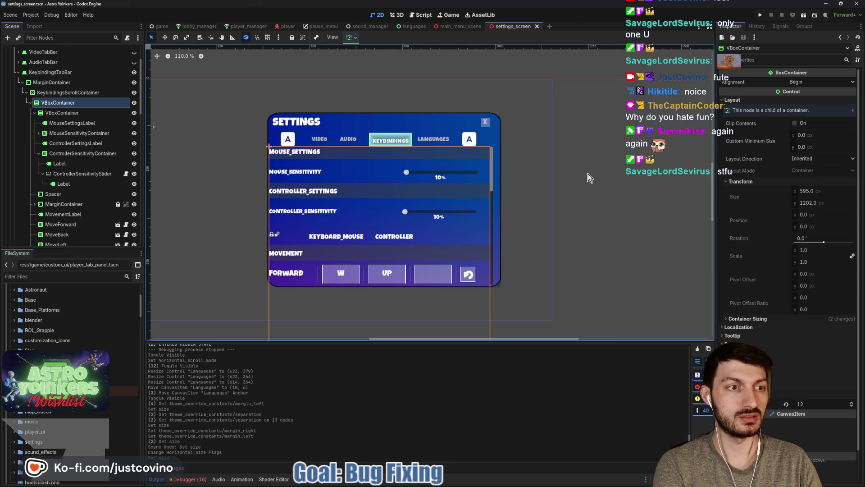
Step: Select KeybindingsScrollContainer, leave its custom minimum width unchanged, and bring up container sizing options
{"action": "left_click", "coordinate": [69, 93]}
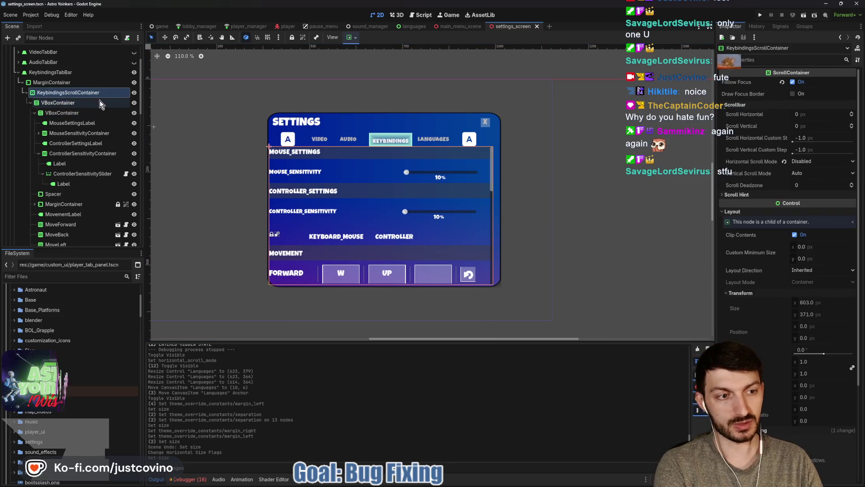
{"action": "left_click", "coordinate": [816, 245]}
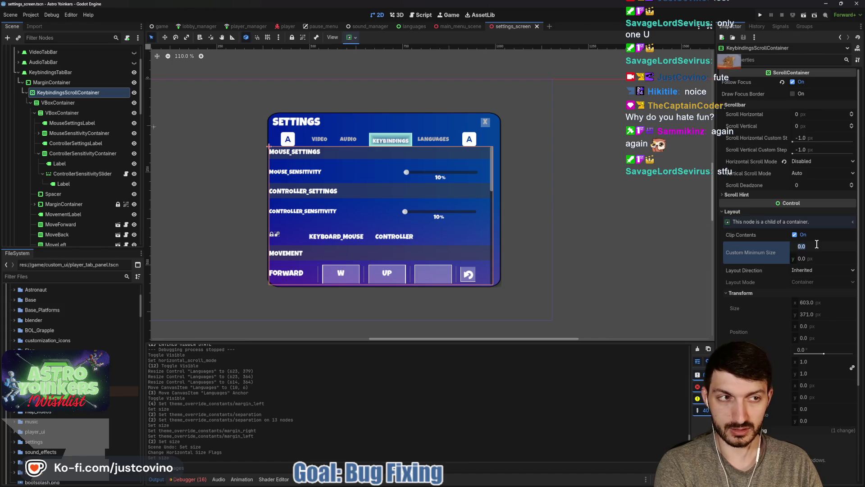
{"action": "left_click", "coordinate": [783, 308]}
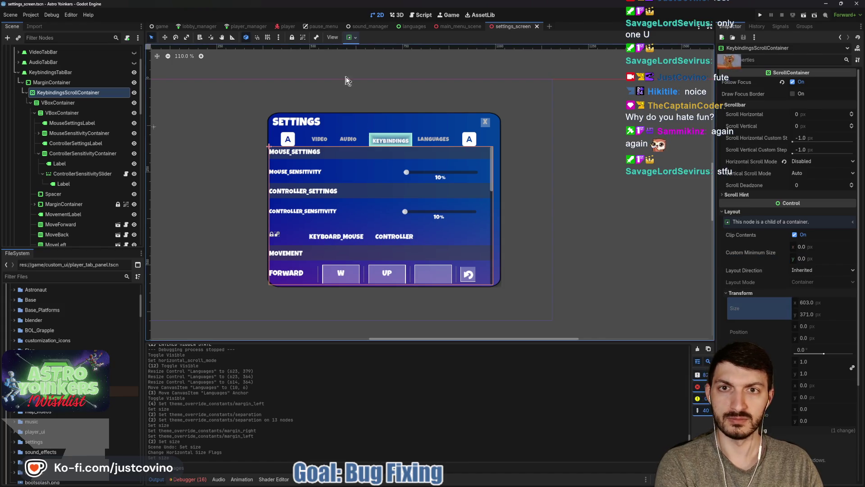
{"action": "left_click", "coordinate": [355, 39]}
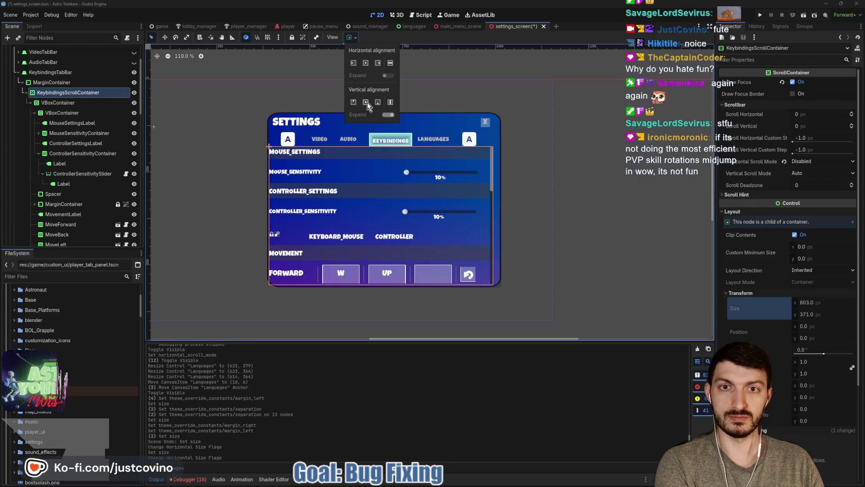
Step: Try Shrink Center vertically on the scroll container, then restore vertical Fill
{"action": "left_click", "coordinate": [366, 101]}
{"action": "left_click", "coordinate": [366, 64]}
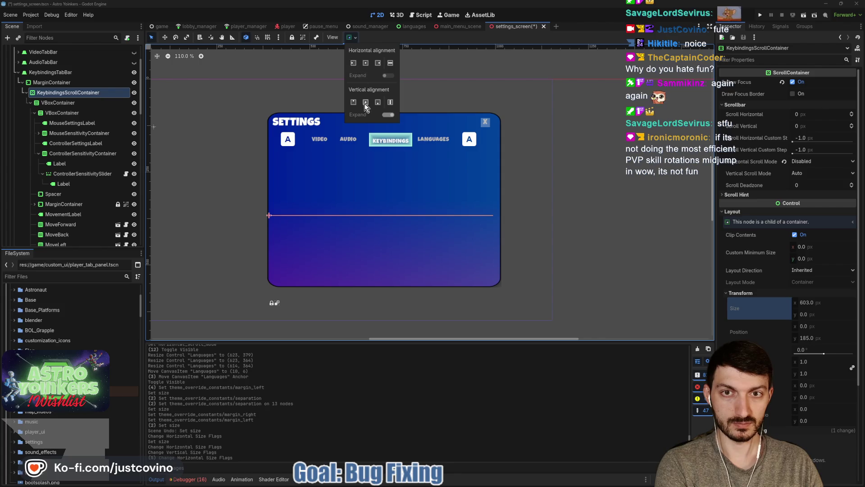
{"action": "left_click", "coordinate": [391, 102]}
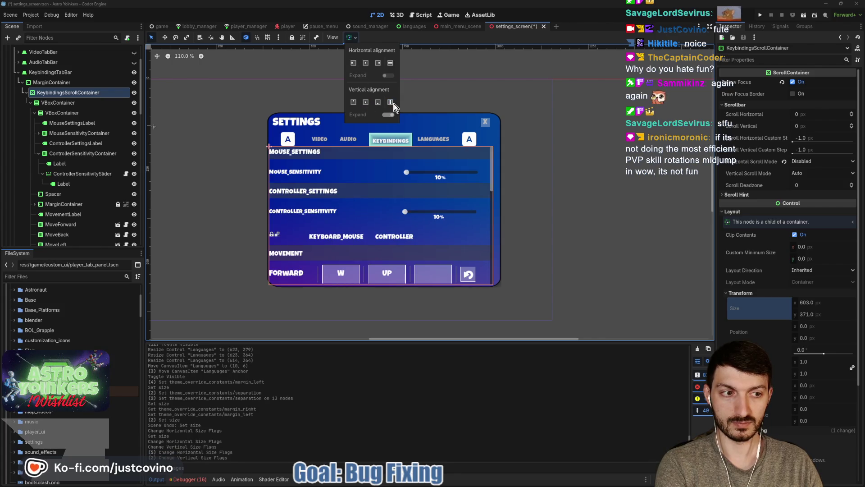
{"action": "left_click", "coordinate": [58, 83]}
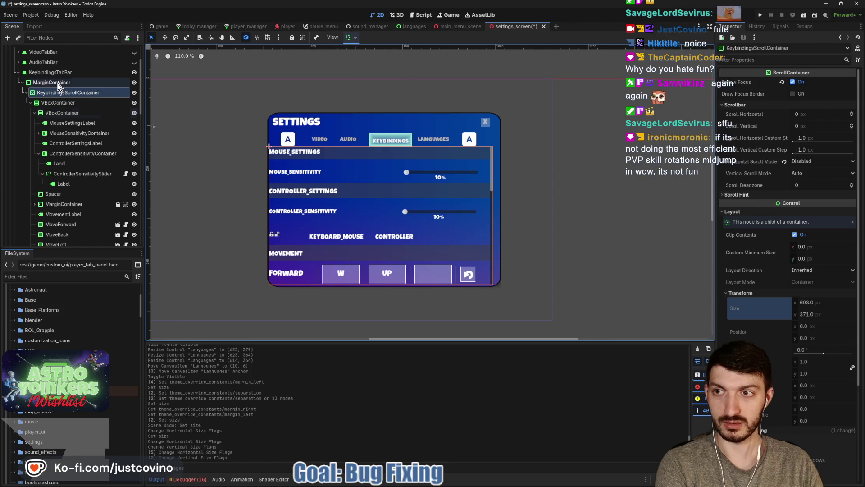
{"action": "left_click", "coordinate": [809, 209]}
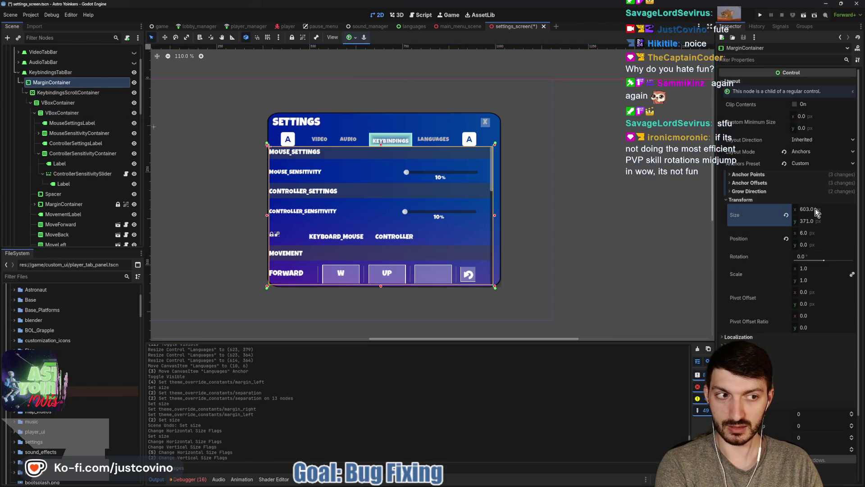
{"action": "key", "text": "Return"}
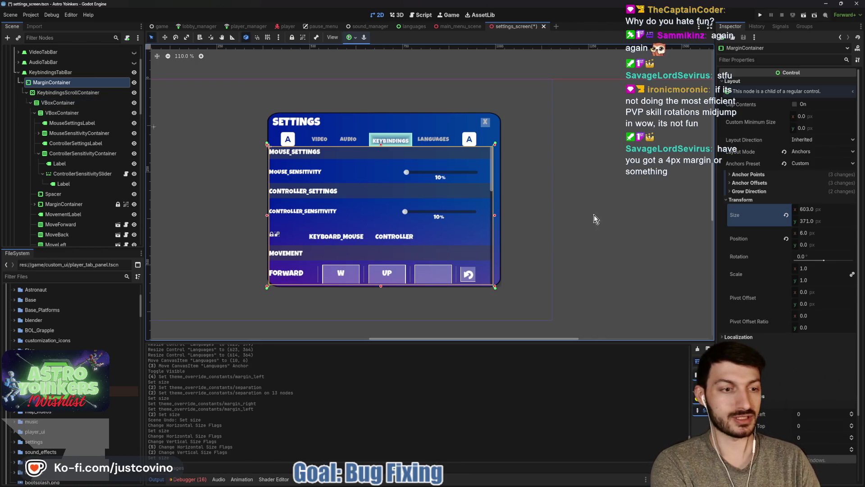
{"action": "scroll", "coordinate": [789, 203], "scroll_direction": "down", "scroll_amount": 3}
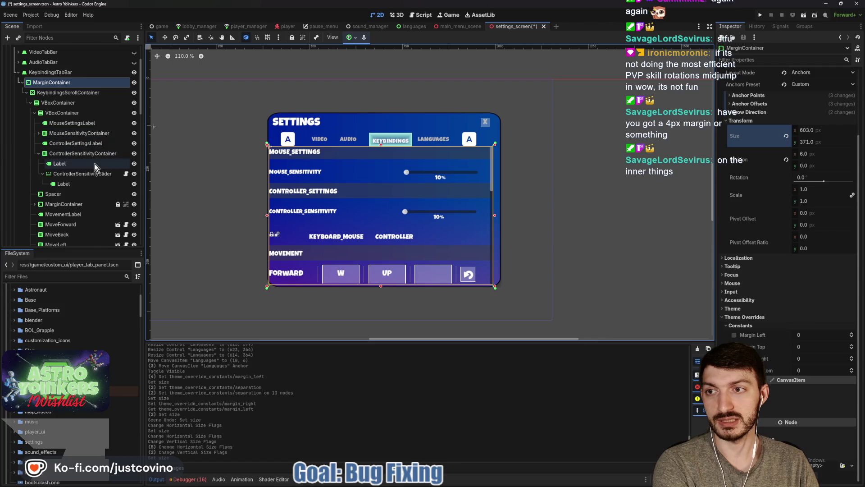
{"action": "left_click", "coordinate": [55, 93]}
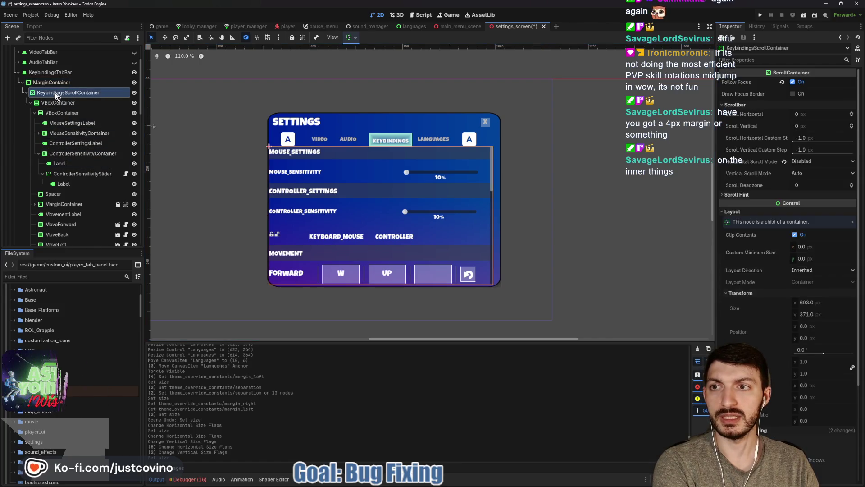
Step: Check the VBoxContainer's size, then return to KeybindingsScrollContainer
{"action": "left_click", "coordinate": [31, 103]}
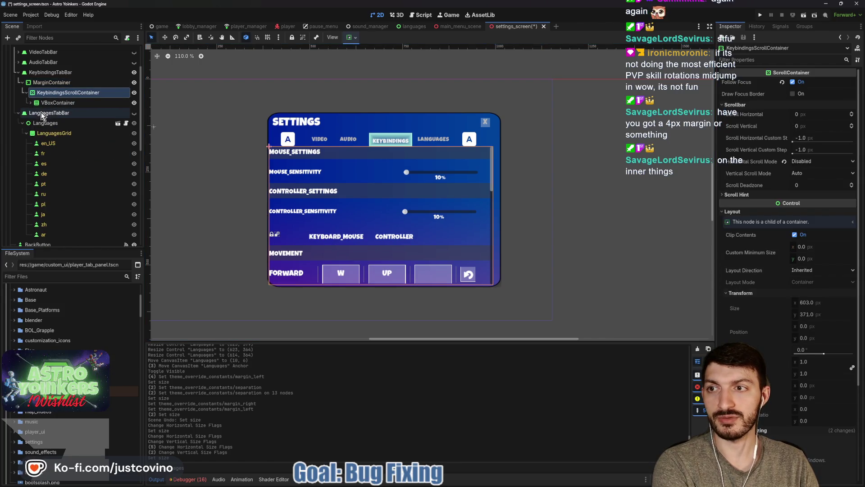
{"action": "left_click", "coordinate": [52, 103]}
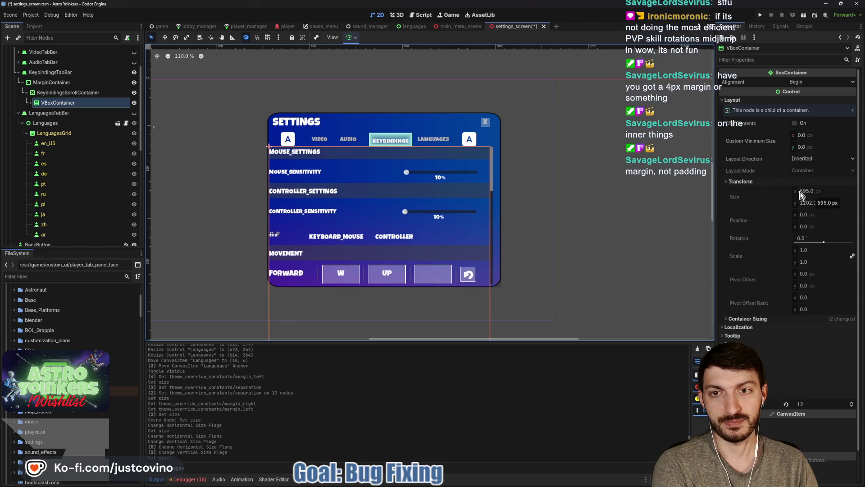
{"action": "left_click", "coordinate": [60, 93]}
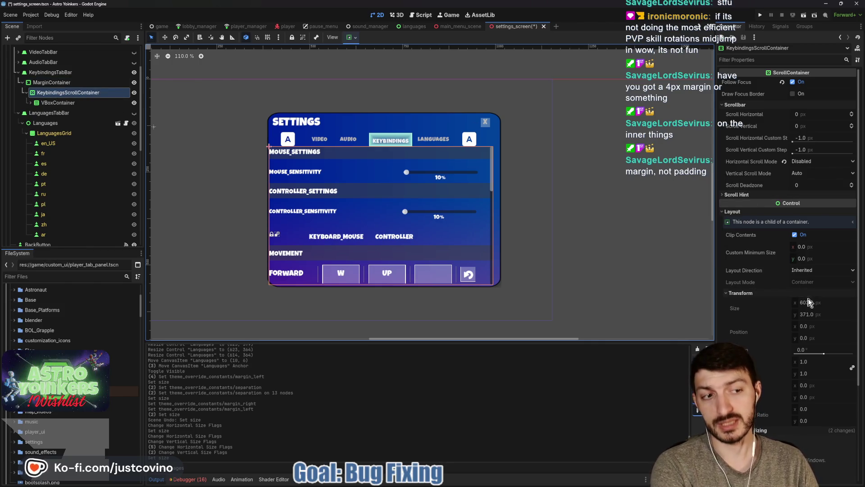
Step: Set KeybindingsScrollContainer's horizontal sizing to Shrink Center and select the MarginContainer
{"action": "scroll", "coordinate": [813, 308], "scroll_direction": "down", "scroll_amount": 5}
{"action": "left_click", "coordinate": [766, 304]}
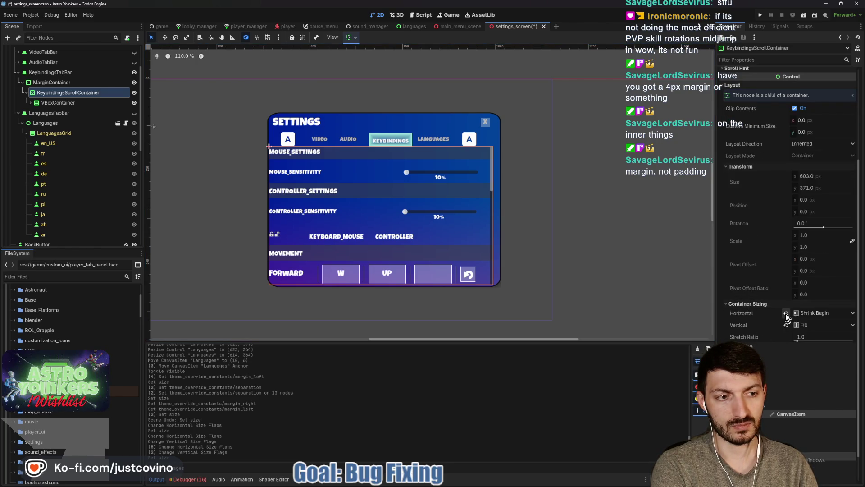
{"action": "left_click", "coordinate": [348, 38]}
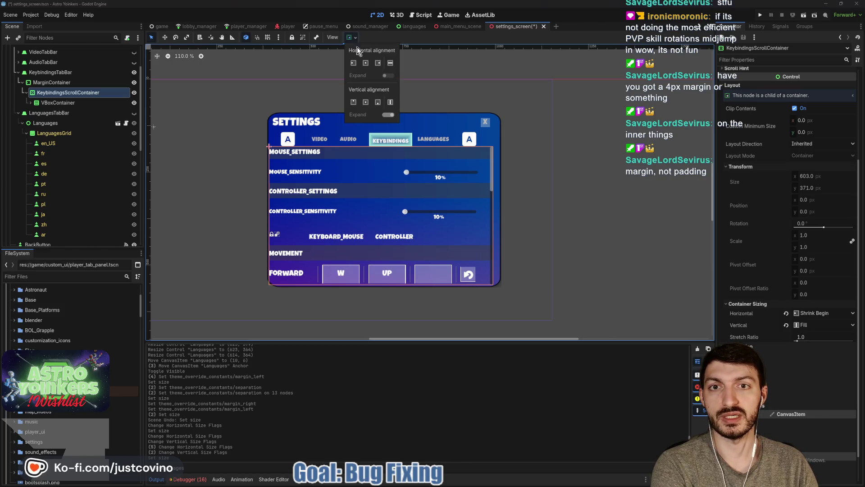
{"action": "left_click", "coordinate": [391, 63]}
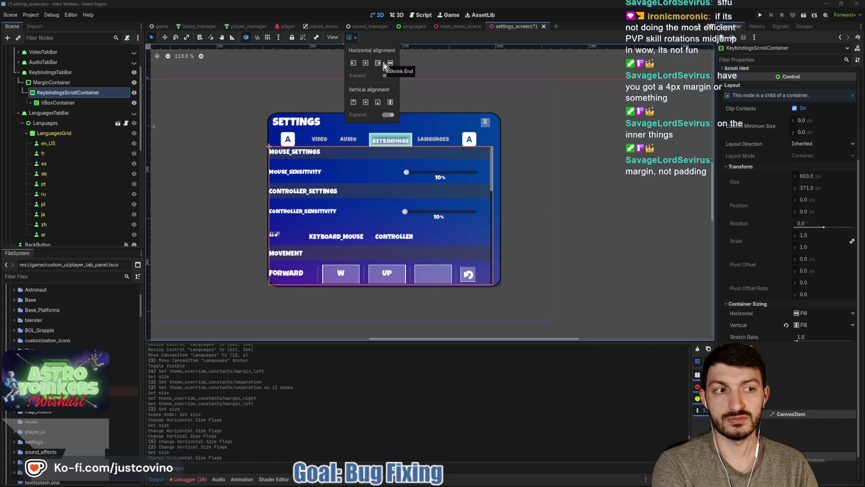
{"action": "left_click", "coordinate": [366, 63]}
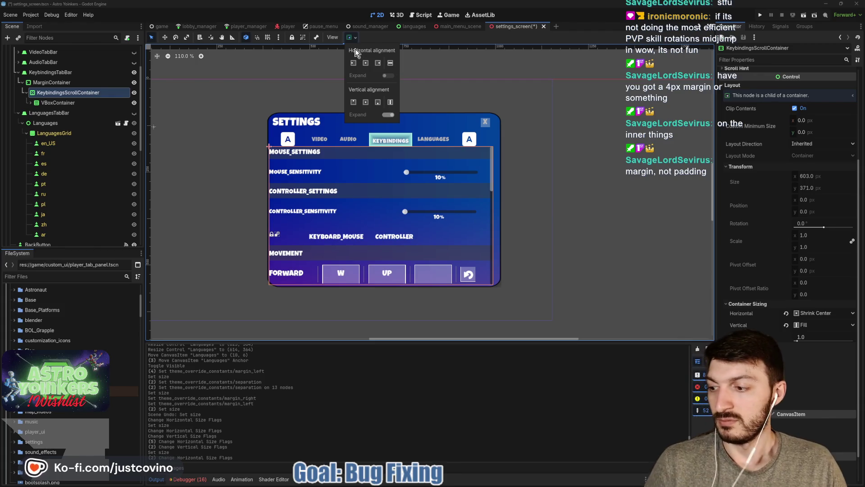
{"action": "left_click", "coordinate": [61, 101]}
{"action": "left_click", "coordinate": [51, 83]}
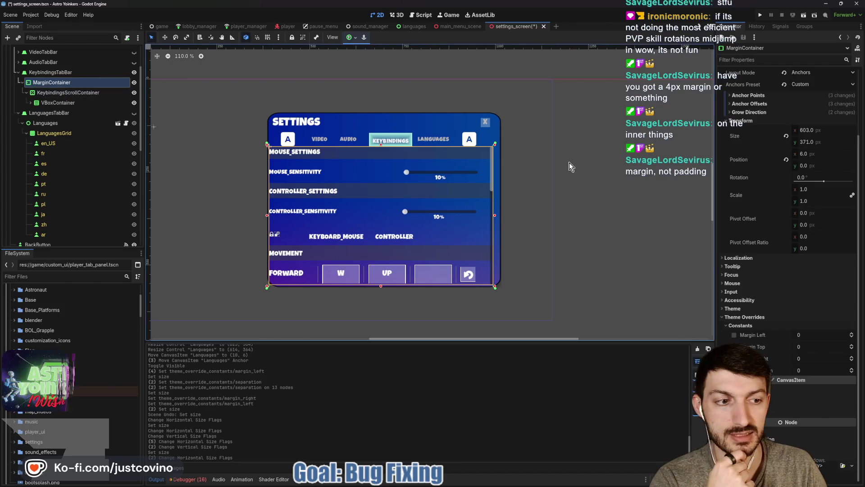
Step: Leave the container width unchanged and check KeybindingsScrollContainer and VBoxContainer sizes
{"action": "scroll", "coordinate": [807, 346], "scroll_direction": "up", "scroll_amount": 3}
{"action": "left_click", "coordinate": [807, 209]}
{"action": "key", "text": "Escape"}
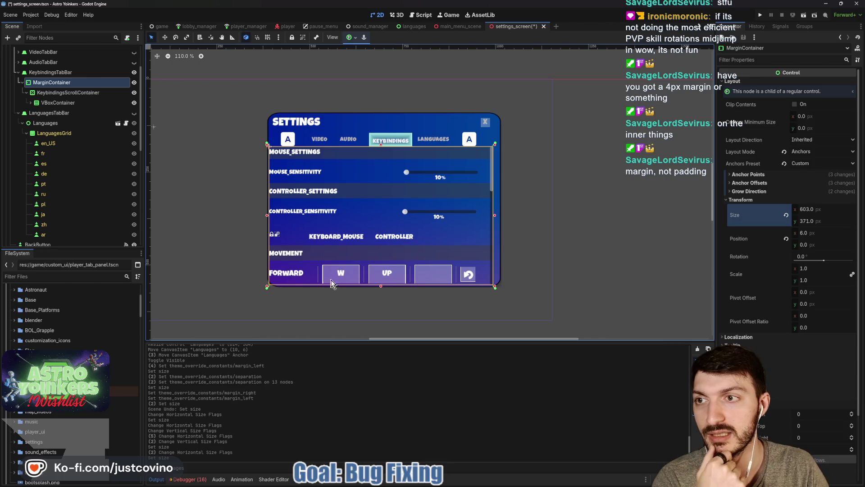
{"action": "left_click", "coordinate": [62, 95]}
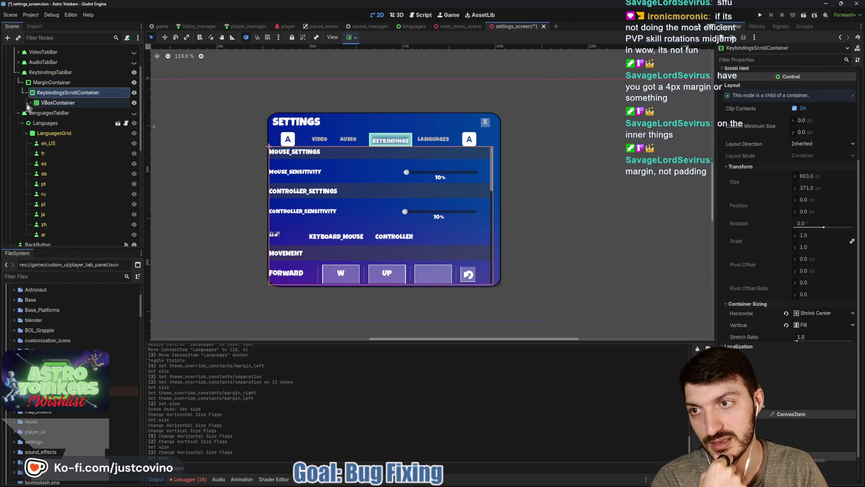
{"action": "left_click", "coordinate": [30, 104]}
{"action": "left_click", "coordinate": [53, 104]}
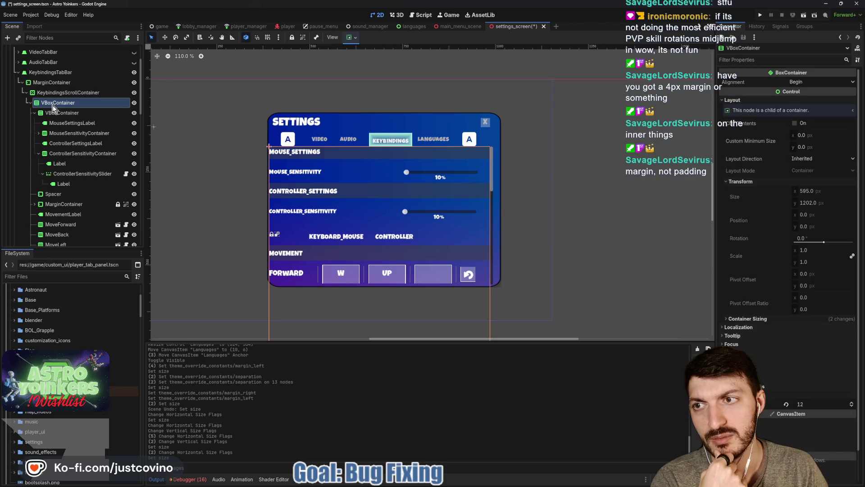
Step: Check Spacer, MarginContainer (595 × 33 px at 0, 228) and MovementLabel in Layout > Transform
{"action": "left_click", "coordinate": [52, 195]}
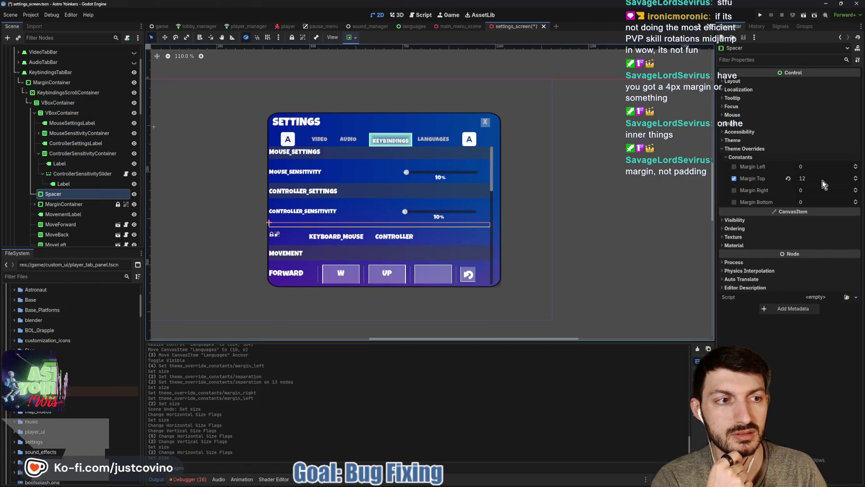
{"action": "left_click", "coordinate": [747, 81]}
{"action": "left_click", "coordinate": [743, 161]}
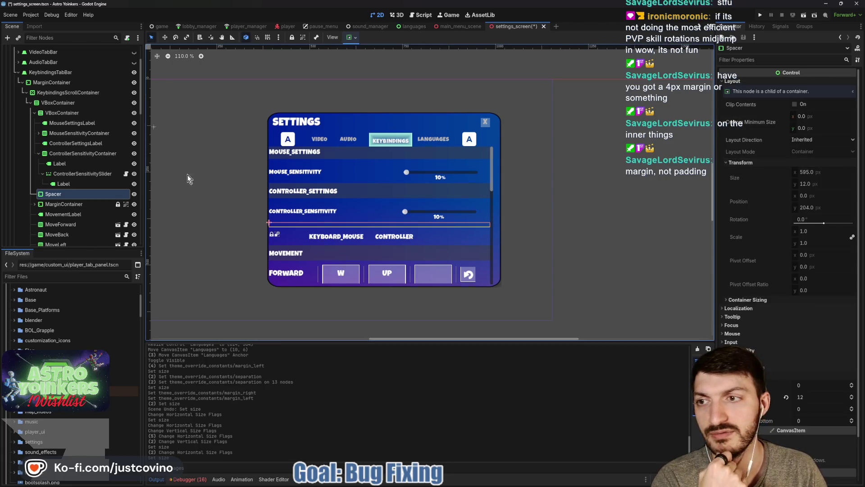
{"action": "left_click", "coordinate": [65, 204]}
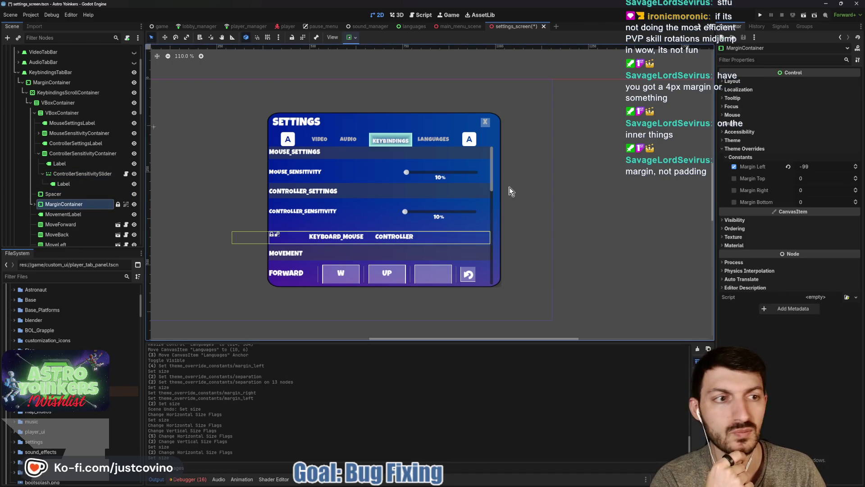
{"action": "left_click", "coordinate": [748, 82]}
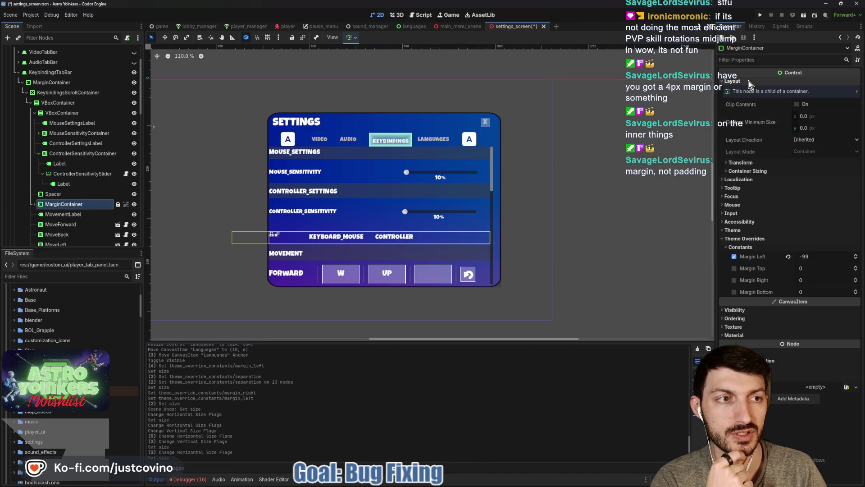
{"action": "left_click", "coordinate": [750, 163]}
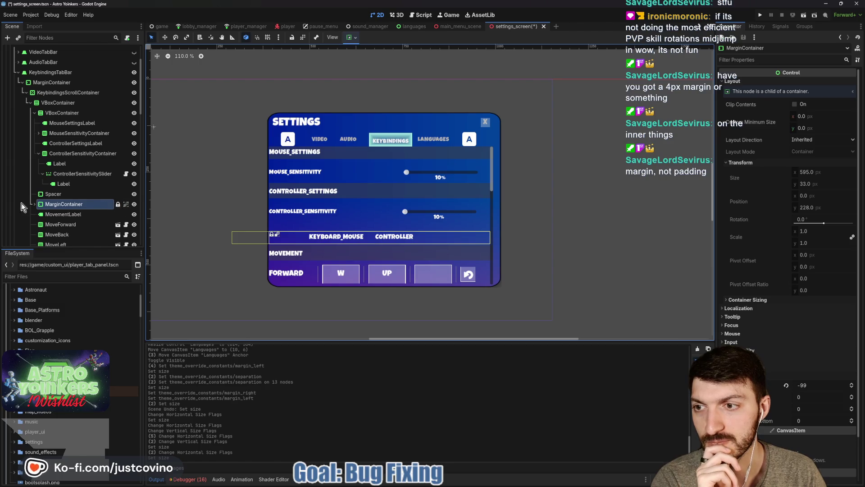
{"action": "left_click", "coordinate": [56, 216]}
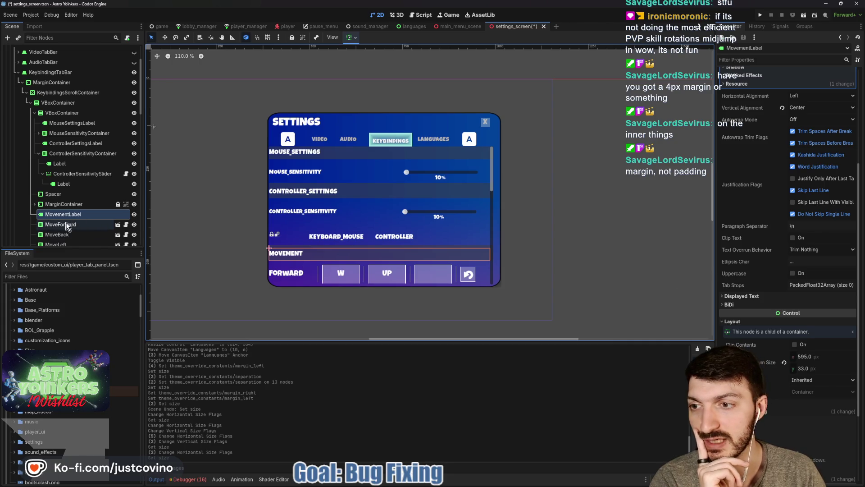
Step: Review the MoveForward keybinding row's layout properties
{"action": "left_click", "coordinate": [67, 225]}
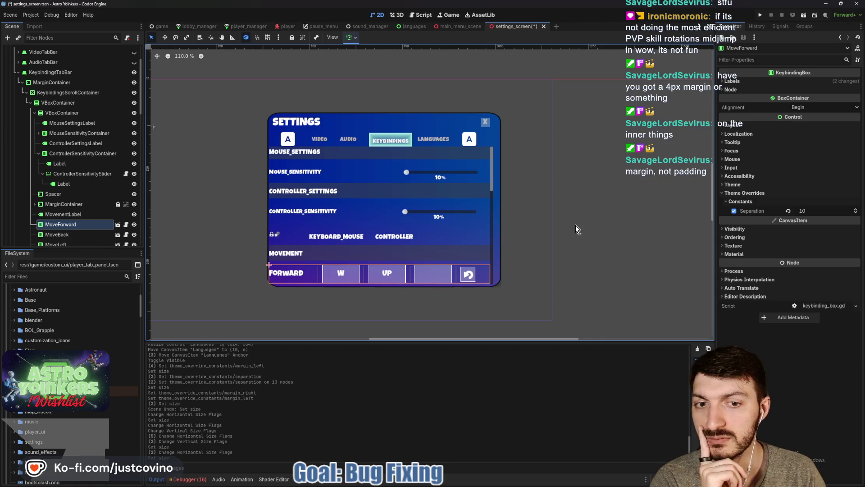
{"action": "scroll", "coordinate": [98, 225], "scroll_direction": "down", "scroll_amount": 1}
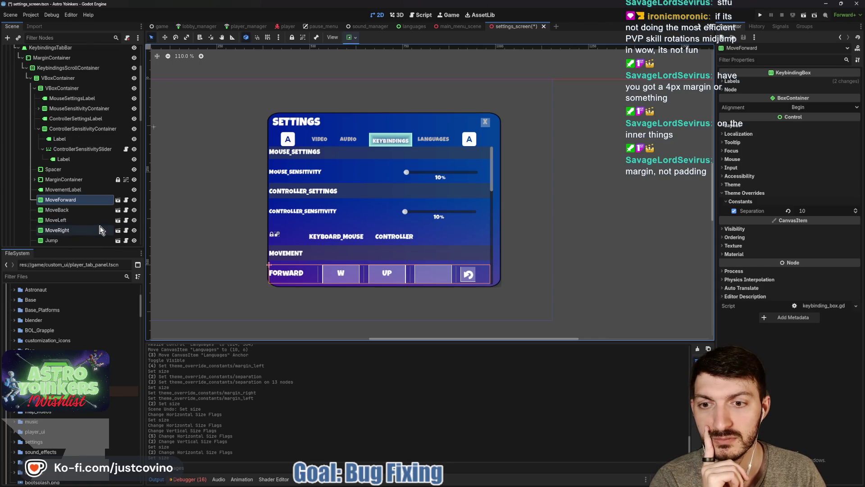
{"action": "left_click", "coordinate": [734, 125]}
{"action": "left_click", "coordinate": [737, 206]}
{"action": "left_click", "coordinate": [738, 207]}
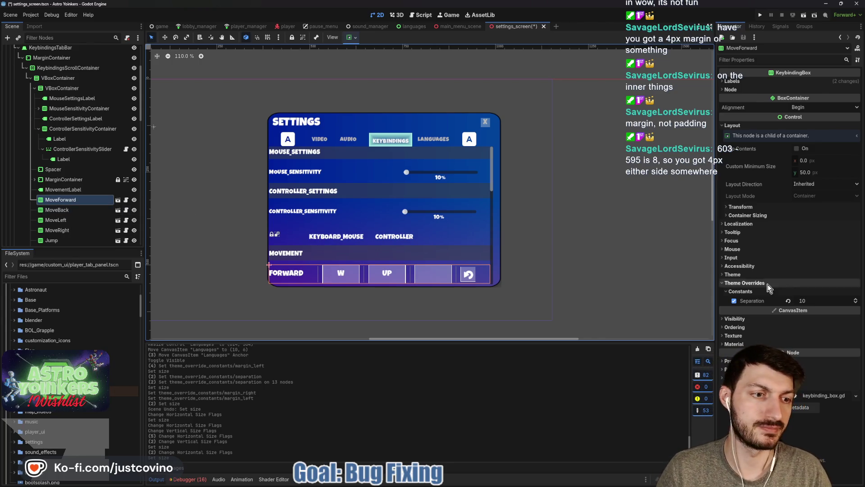
Step: Review InteractionsLabel's size and its Normal StyleBoxFlat background margins
{"action": "scroll", "coordinate": [90, 214], "scroll_direction": "down", "scroll_amount": 3}
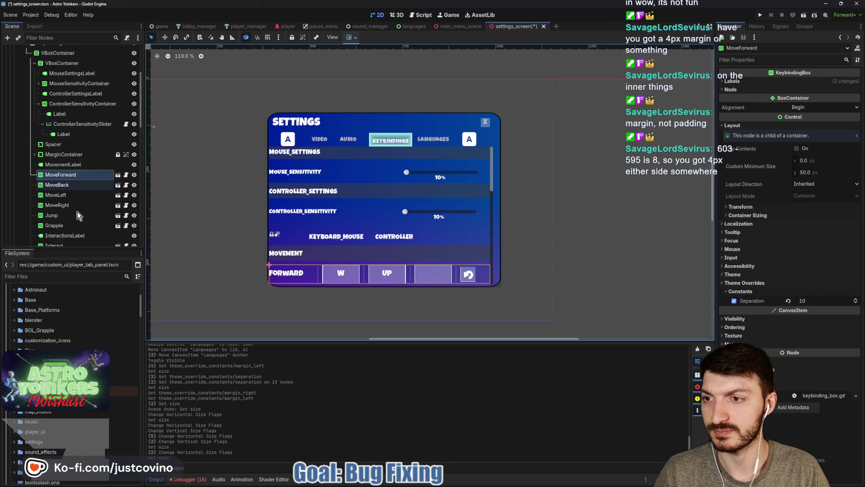
{"action": "left_click", "coordinate": [72, 210]}
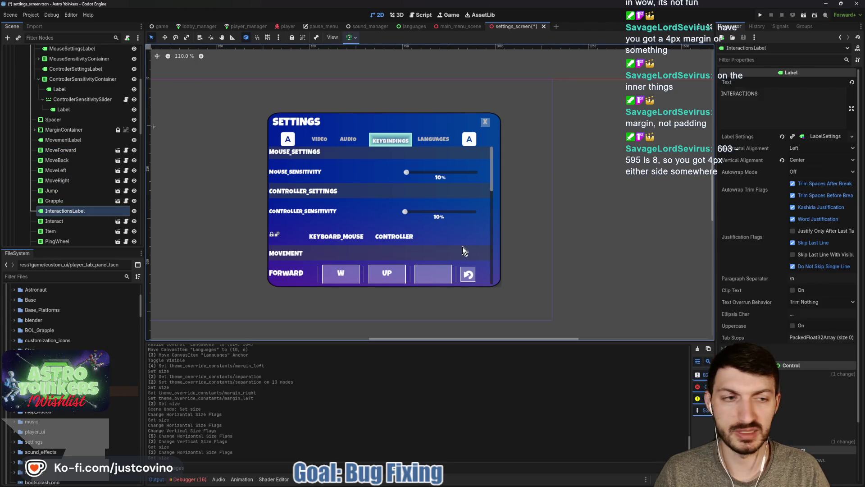
{"action": "scroll", "coordinate": [766, 315], "scroll_direction": "down", "scroll_amount": 4}
{"action": "left_click", "coordinate": [732, 214]}
{"action": "left_click", "coordinate": [754, 295]}
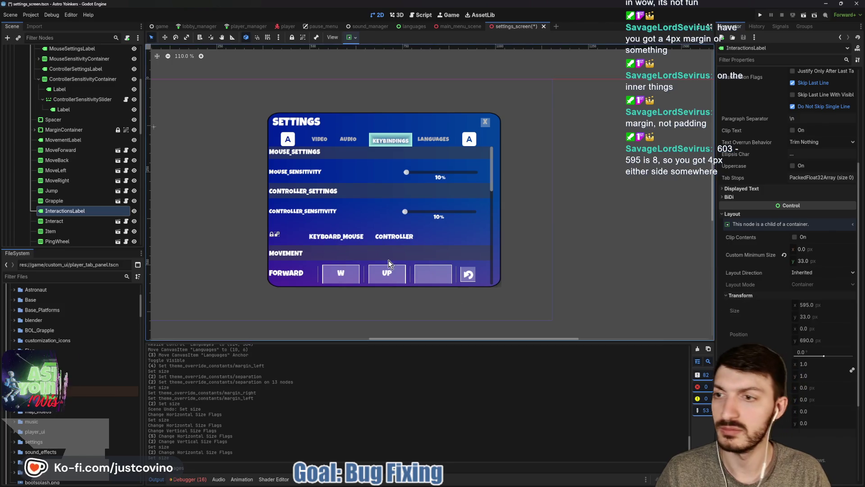
{"action": "scroll", "coordinate": [788, 271], "scroll_direction": "down", "scroll_amount": 4}
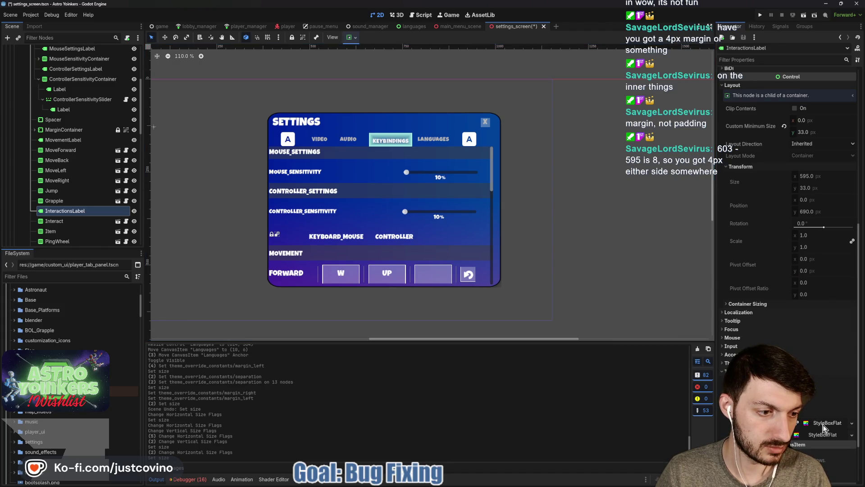
{"action": "left_click", "coordinate": [824, 424]}
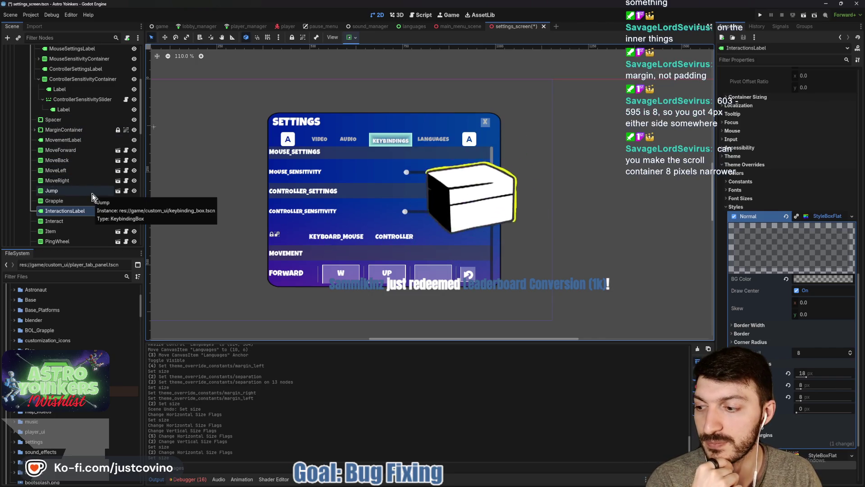
Step: Select KeybindingsScrollContainer, still 603 × 371 px with Shrink Center and Fill sizing
{"action": "scroll", "coordinate": [93, 192], "scroll_direction": "up", "scroll_amount": 2}
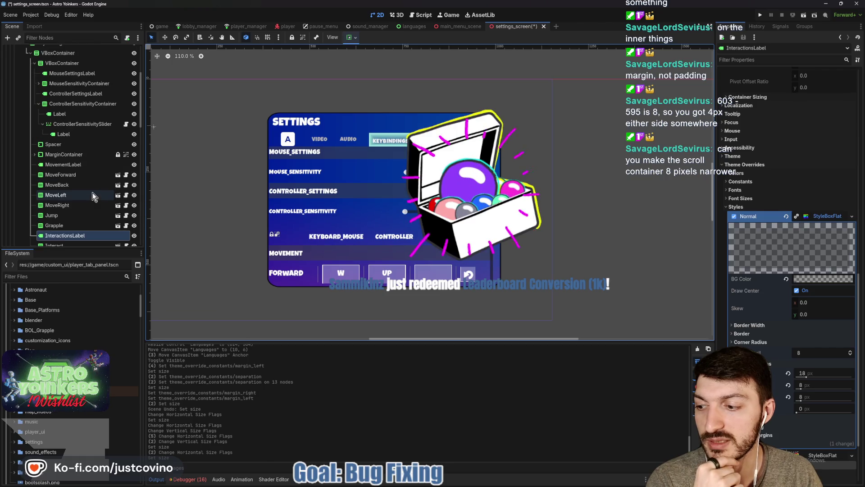
{"action": "scroll", "coordinate": [91, 109], "scroll_direction": "up", "scroll_amount": 2}
{"action": "left_click", "coordinate": [66, 68]}
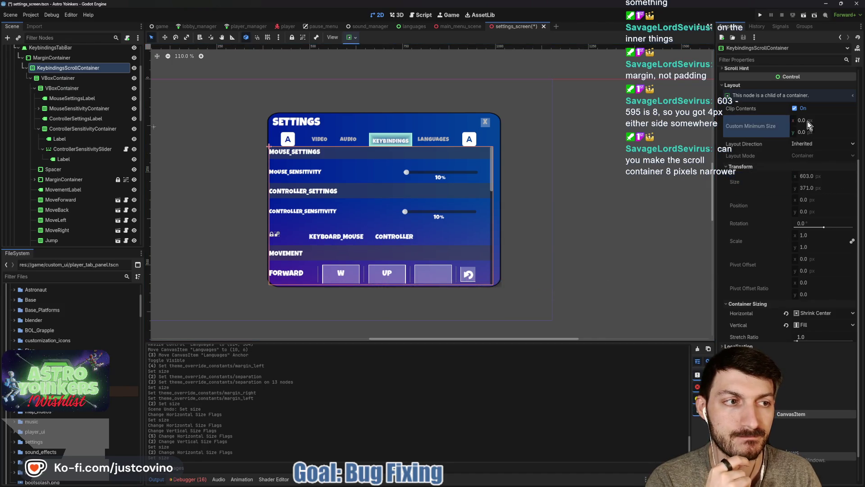
Step: Turn Clip Contents off to view overflowing rows, then turn it back on
{"action": "left_click", "coordinate": [795, 109]}
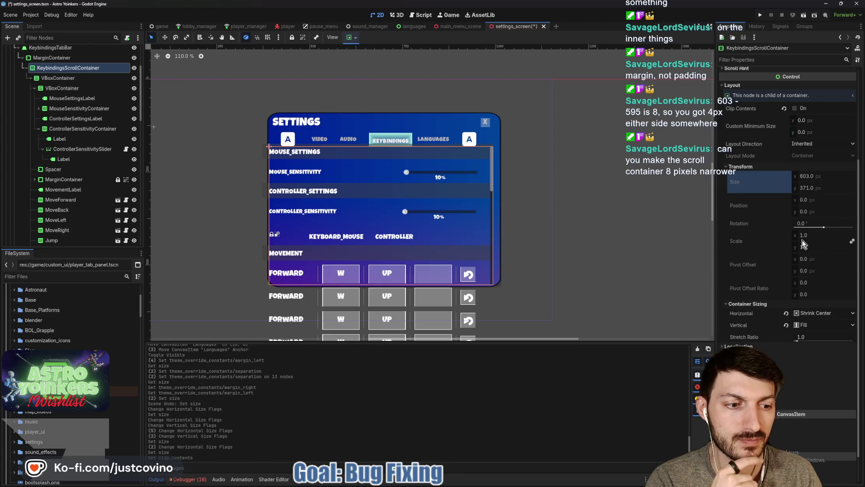
{"action": "scroll", "coordinate": [802, 242], "scroll_direction": "up", "scroll_amount": 5}
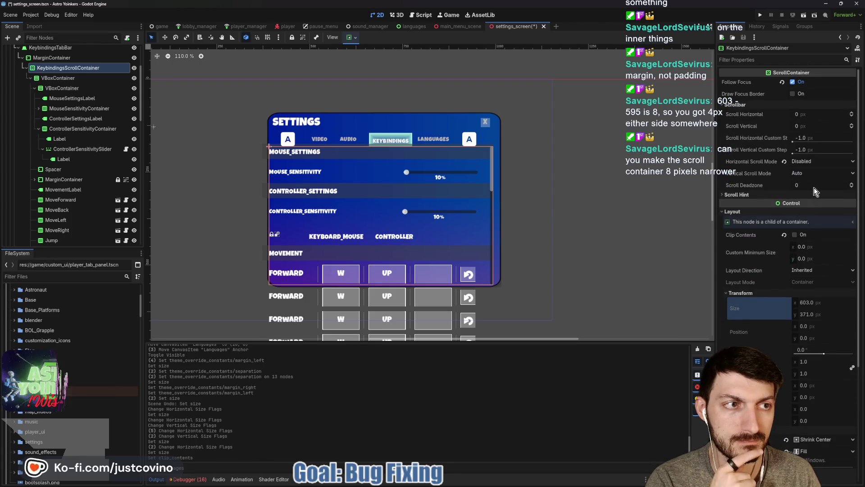
{"action": "scroll", "coordinate": [806, 220], "scroll_direction": "down", "scroll_amount": 3}
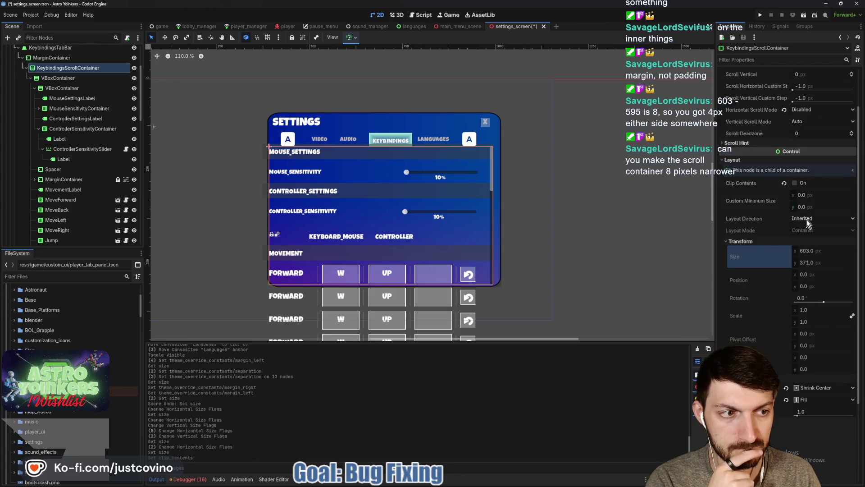
{"action": "left_click", "coordinate": [795, 183]}
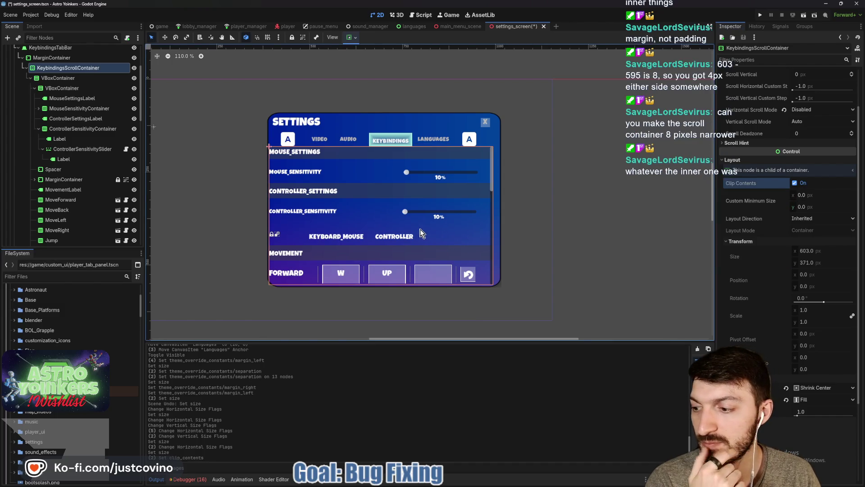
Step: Open MouseSettingsLabel's Normal StyleBoxFlat, showing expand margins 18, 8, 8 and 0 px
{"action": "left_click", "coordinate": [68, 99]}
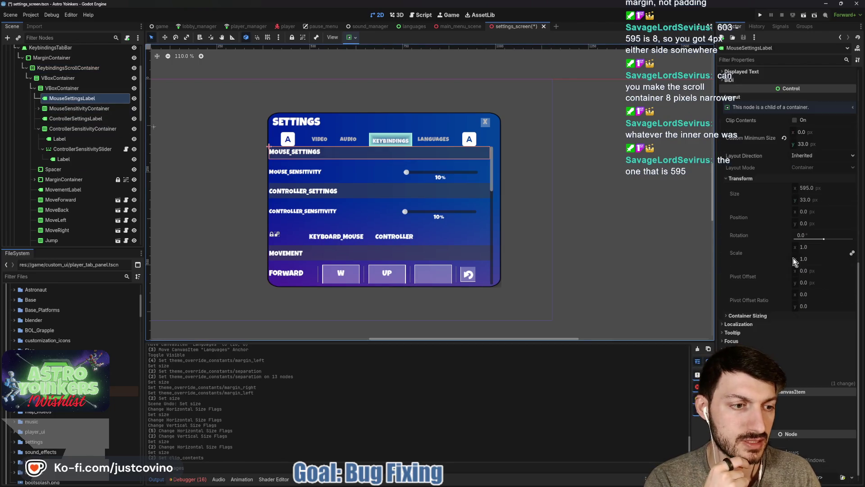
{"action": "left_click", "coordinate": [789, 383]}
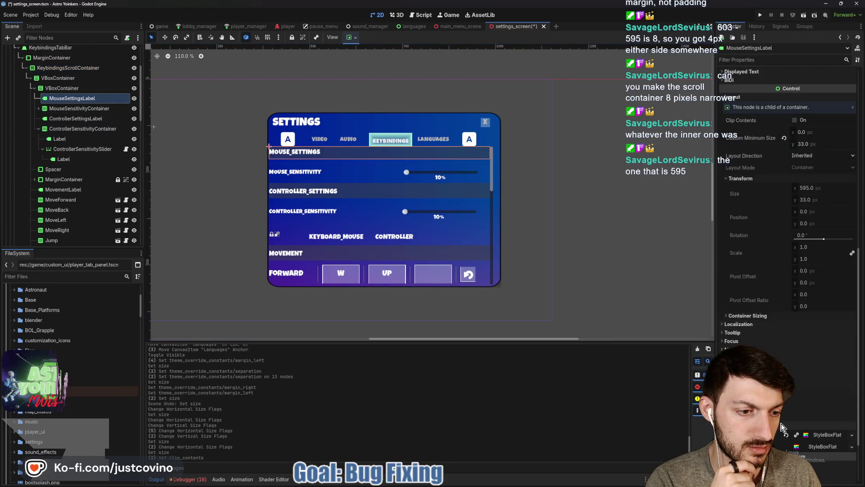
{"action": "left_click", "coordinate": [811, 433]}
{"action": "scroll", "coordinate": [789, 344], "scroll_direction": "down", "scroll_amount": 5}
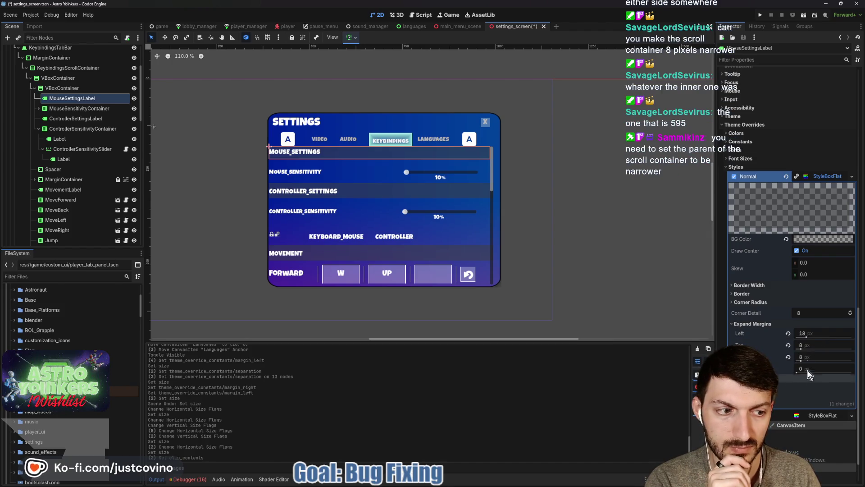
Step: Set MouseSettingsLabel's left and right expand margins to 0 and save settings_screen.tscn
{"action": "left_click_drag", "start_coordinate": [813, 331], "coordinate": [802, 333]}
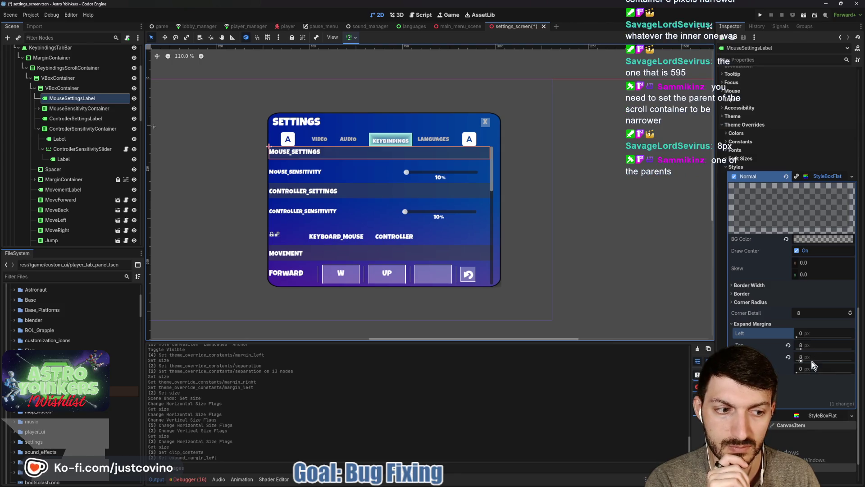
{"action": "left_click_drag", "start_coordinate": [811, 358], "coordinate": [798, 359]}
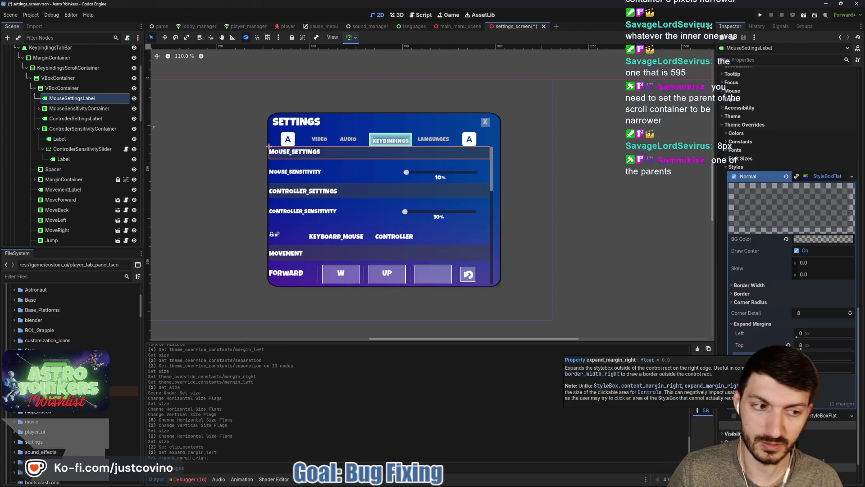
{"action": "key", "text": "ctrl+s"}
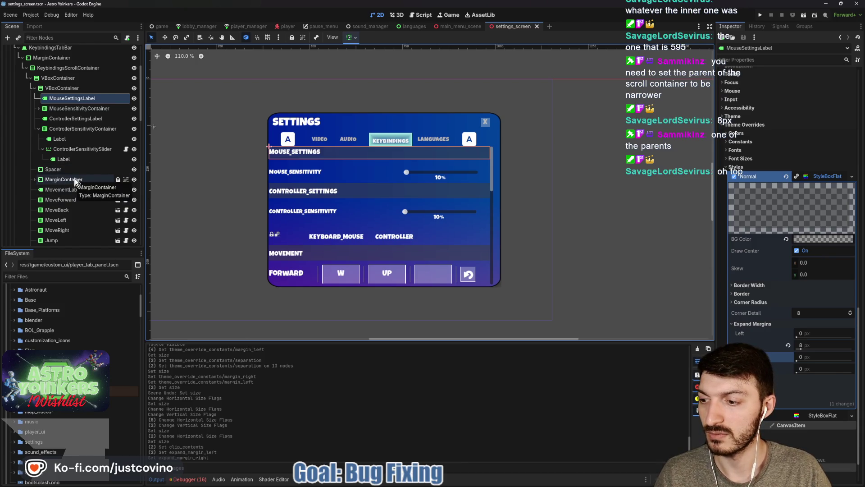
{"action": "left_click", "coordinate": [53, 70]}
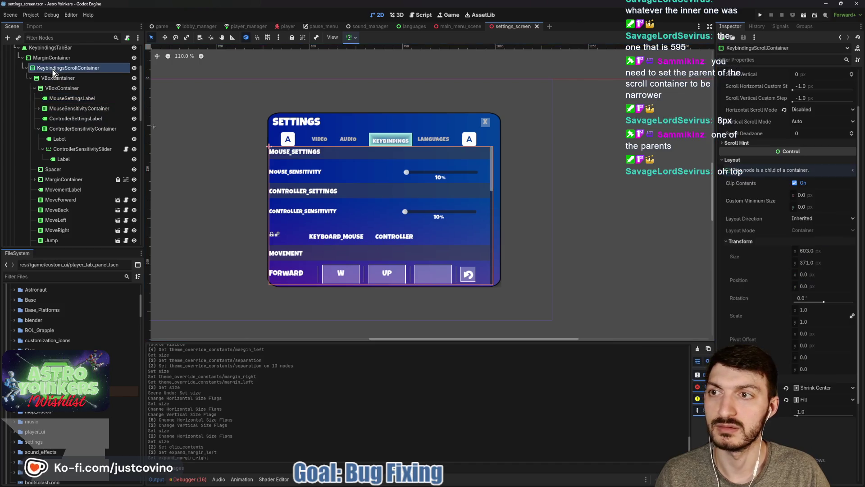
Step: Give KeybindingsScrollContainer a 595 px custom minimum width and save the scene
{"action": "left_click", "coordinate": [811, 253]}
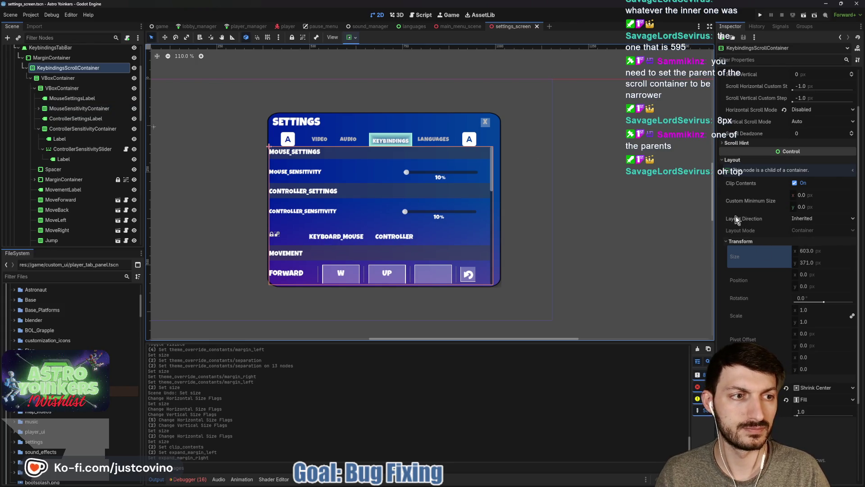
{"action": "left_click", "coordinate": [807, 195]}
{"action": "type", "text": "95"}
{"action": "key", "text": "Return"}
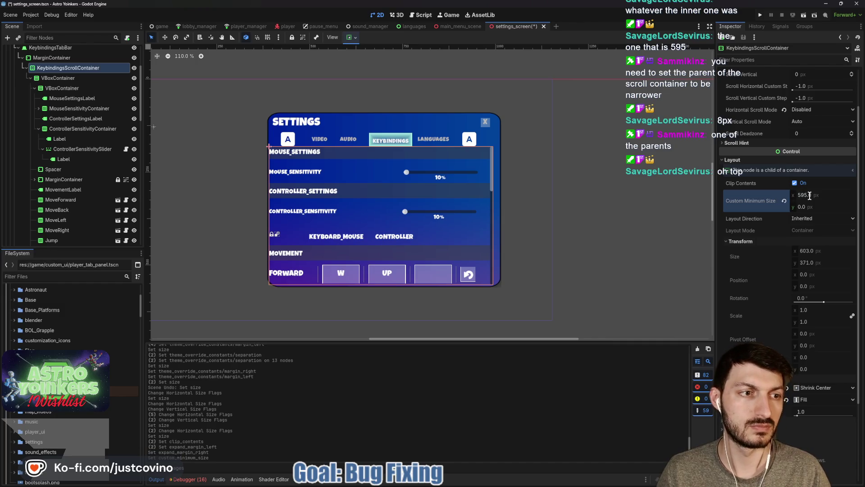
{"action": "key", "text": "ctrl+s"}
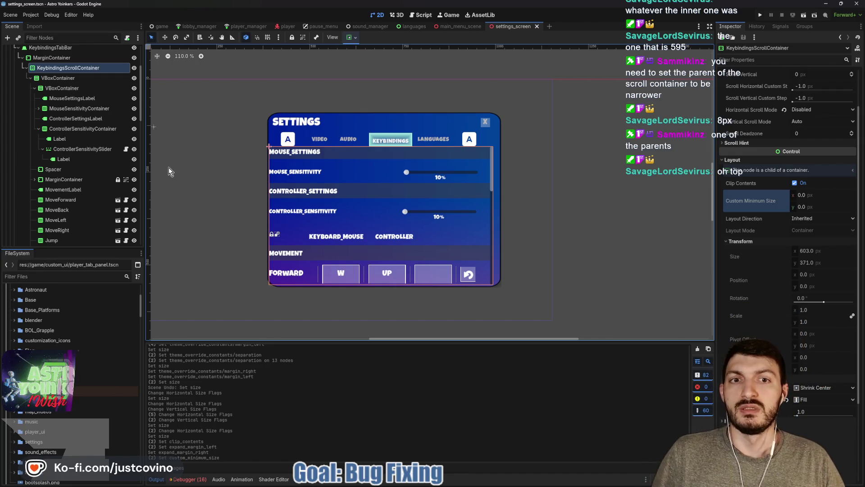
Step: Select the keybindings MarginContainer and reset its left and right anchor offsets to 0
{"action": "left_click", "coordinate": [56, 80]}
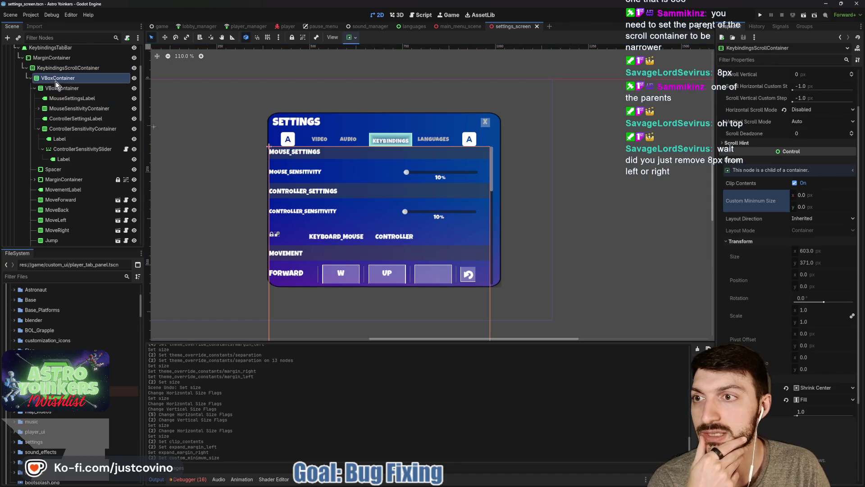
{"action": "left_click", "coordinate": [51, 58]}
{"action": "left_click", "coordinate": [824, 209]}
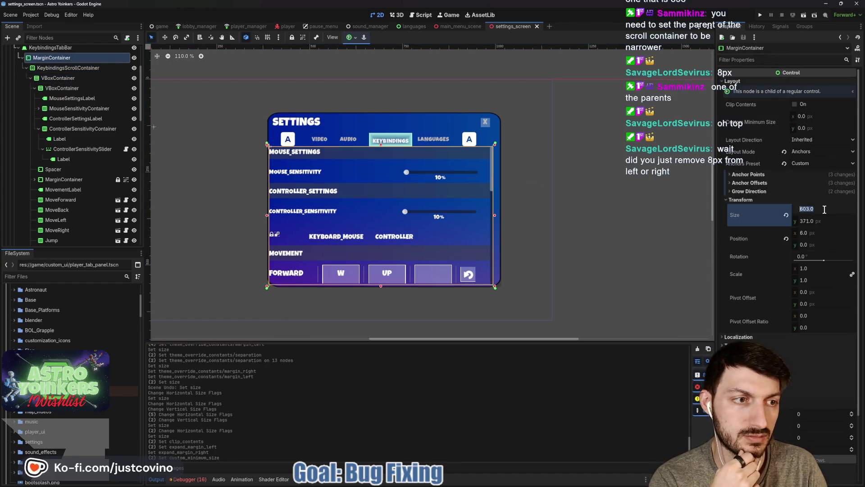
{"action": "key", "text": "Return"}
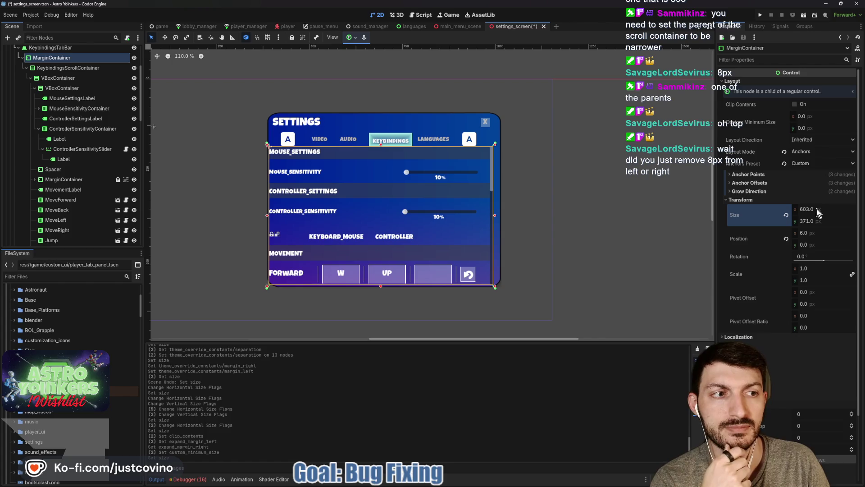
{"action": "left_click", "coordinate": [765, 182]}
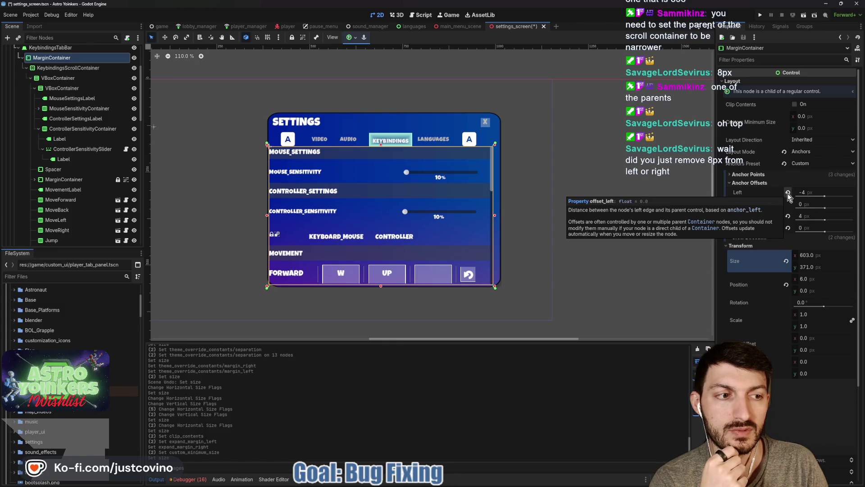
{"action": "left_click", "coordinate": [788, 193]}
{"action": "left_click", "coordinate": [788, 216]}
Step: Enter width 595 on the MarginContainer, zero its offsets again, and apply the Center anchor preset
{"action": "left_click", "coordinate": [806, 255]}
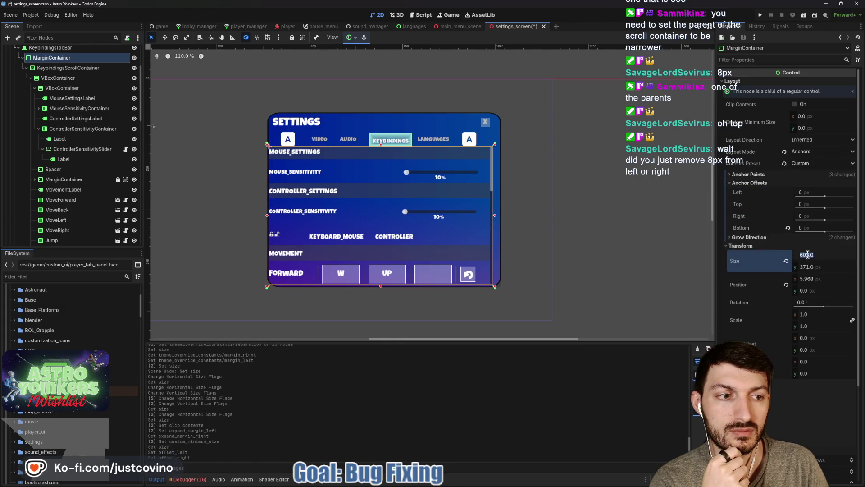
{"action": "type", "text": "595"}
{"action": "key", "text": "Return"}
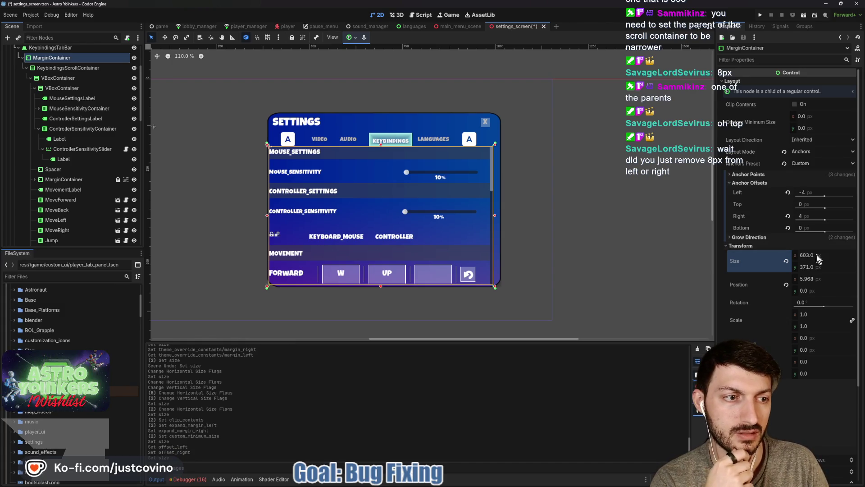
{"action": "left_click", "coordinate": [787, 193]}
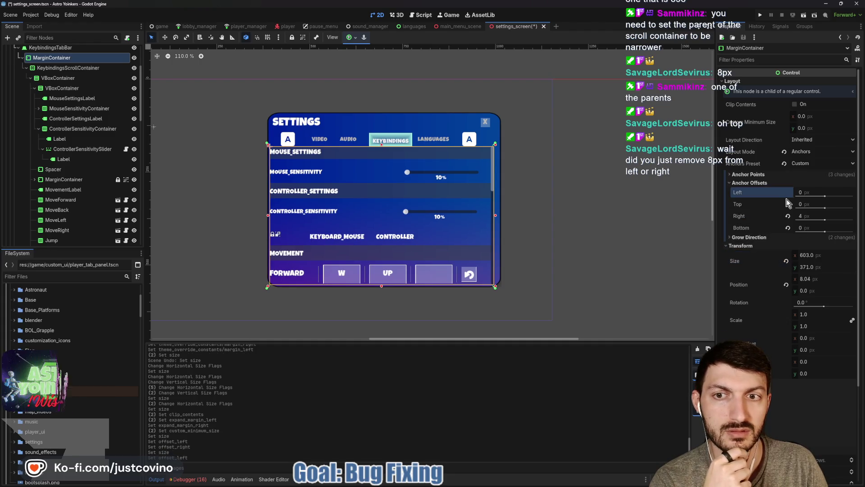
{"action": "left_click", "coordinate": [788, 216]}
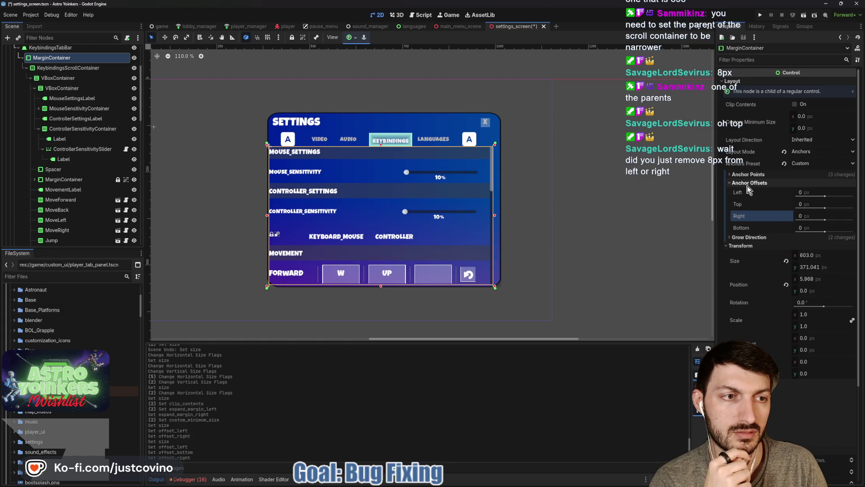
{"action": "left_click", "coordinate": [354, 38]}
{"action": "left_click", "coordinate": [366, 75]}
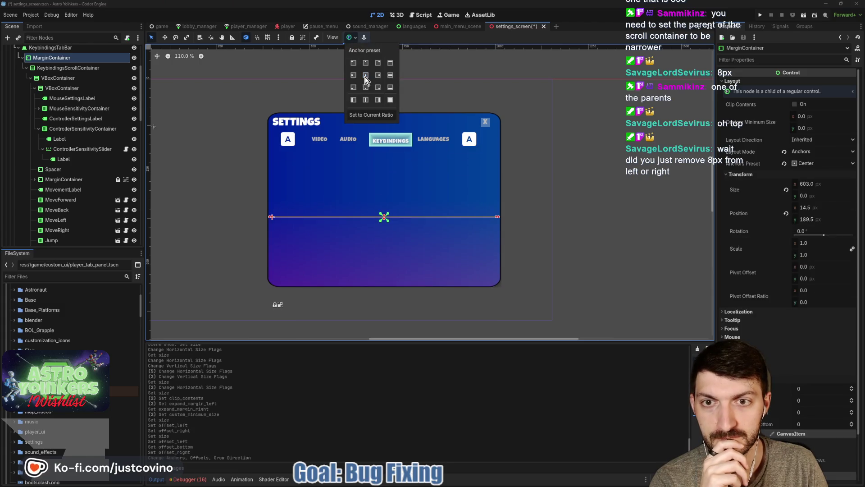
Step: Set the keybindings margin container to 595 px wide and 400 px tall
{"action": "left_click", "coordinate": [812, 184]}
{"action": "type", "text": "595"}
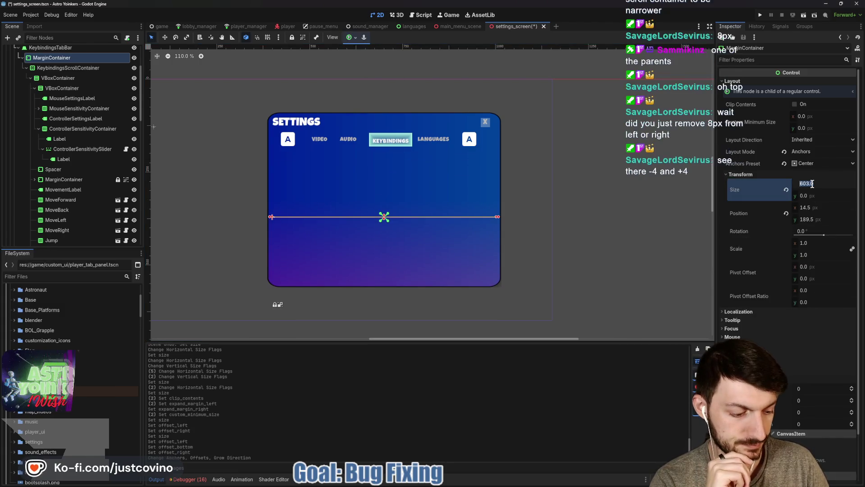
{"action": "key", "text": "Return"}
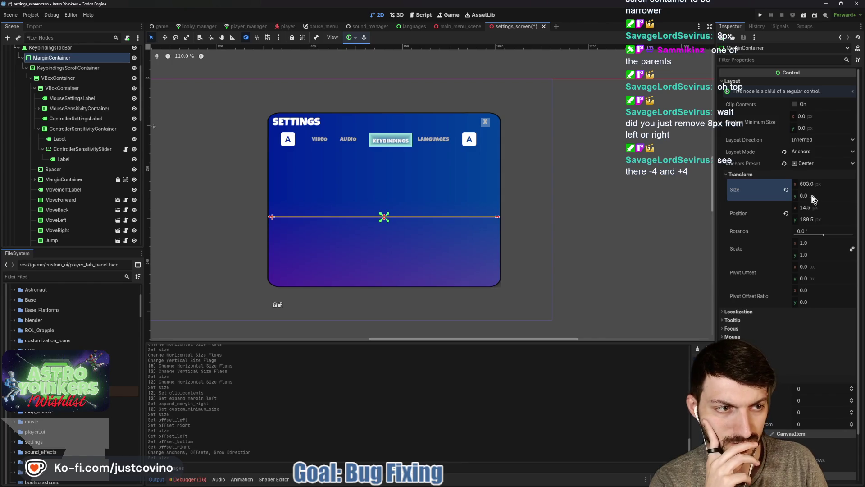
{"action": "left_click_drag", "start_coordinate": [812, 196], "coordinate": [812, 201]}
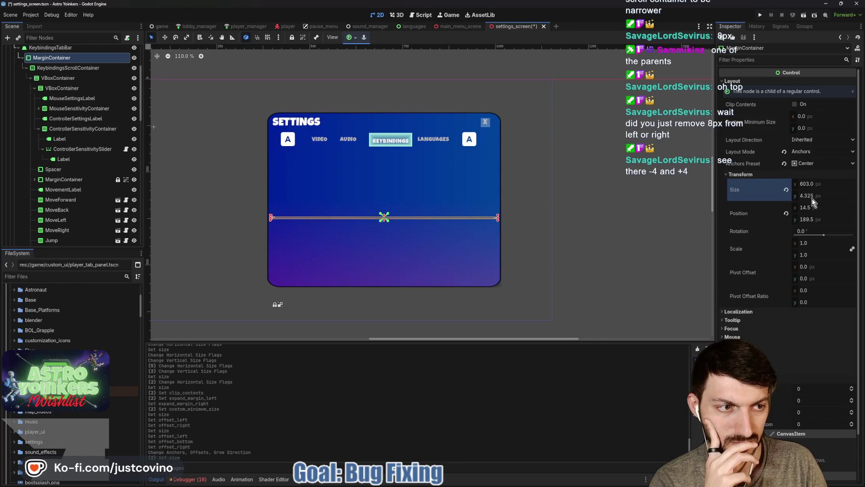
{"action": "type", "text": "00"}
{"action": "key", "text": "Return"}
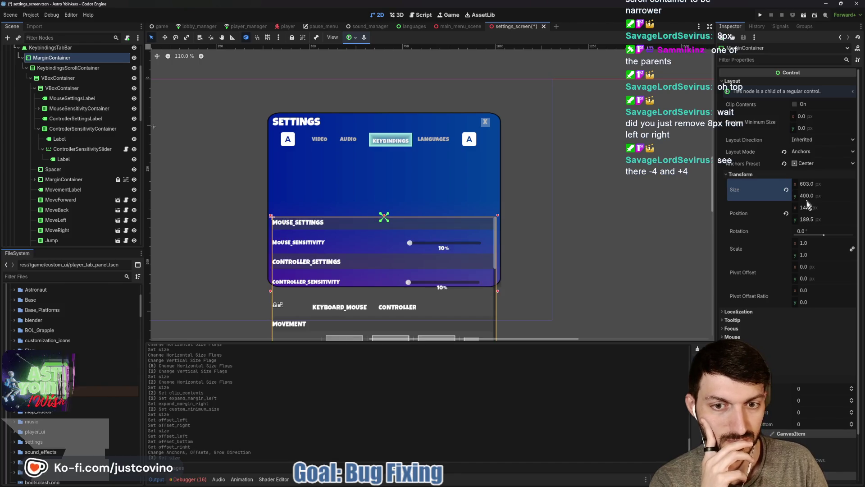
Step: Anchor the container to Center Top, snap it just below the tabs, and save the scene
{"action": "left_click", "coordinate": [351, 37]}
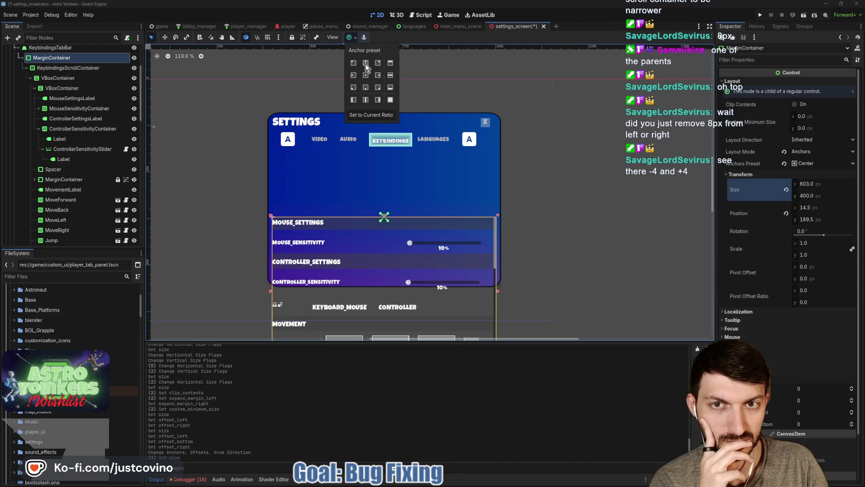
{"action": "left_click", "coordinate": [365, 64]}
{"action": "left_click", "coordinate": [374, 131]}
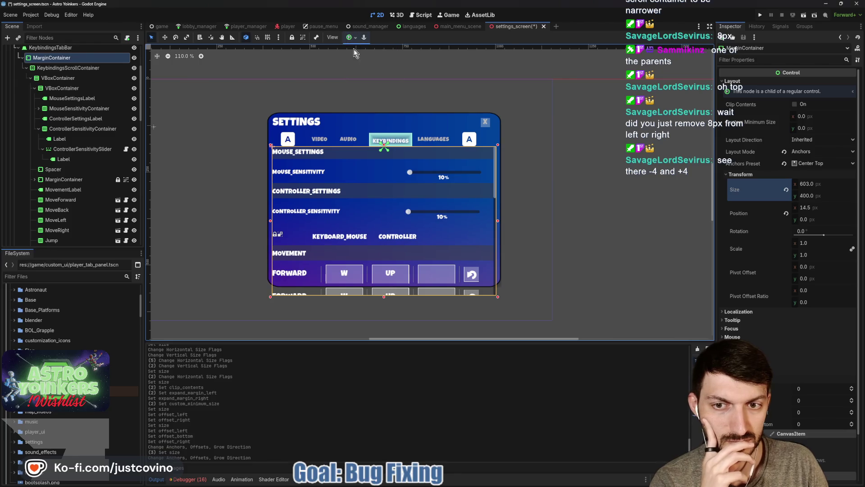
{"action": "left_click_drag", "start_coordinate": [382, 172], "coordinate": [389, 186]}
{"action": "left_click", "coordinate": [268, 37]}
{"action": "key", "text": "q"}
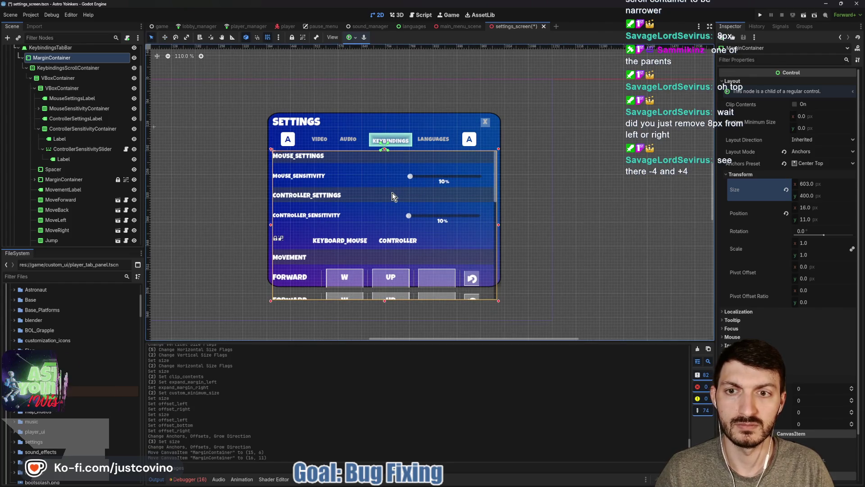
{"action": "key", "text": "ctrl+s"}
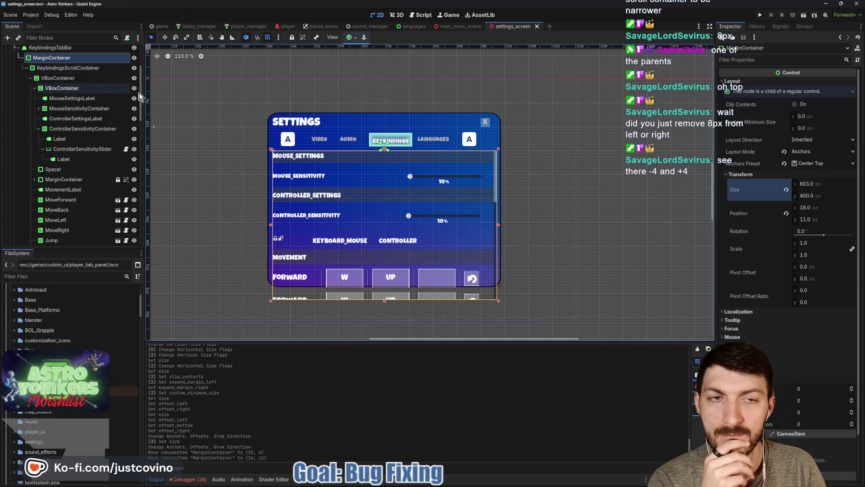
Step: Recommit the 595 px width, then inspect the audio and video tabs' margin containers
{"action": "left_click", "coordinate": [824, 184]}
{"action": "type", "text": "595"}
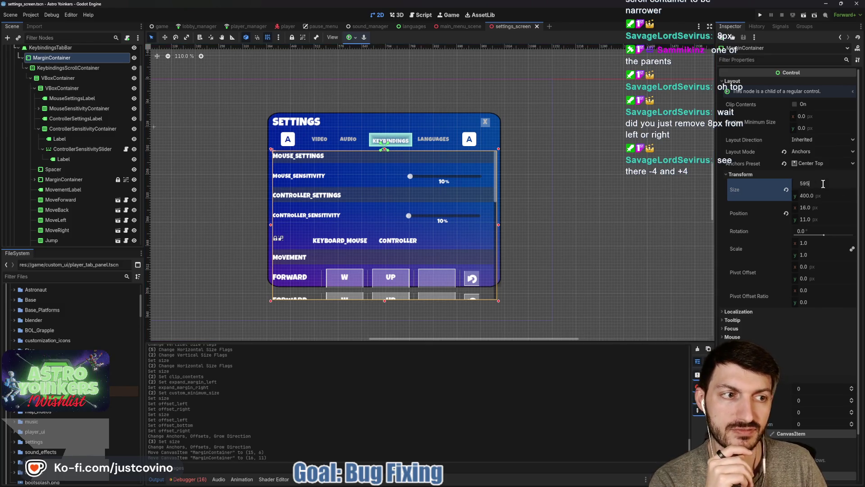
{"action": "key", "text": "Return"}
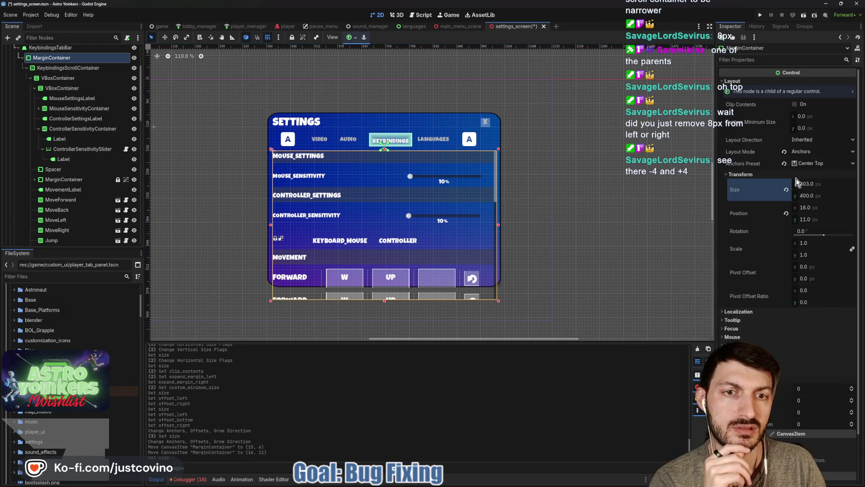
{"action": "scroll", "coordinate": [67, 136], "scroll_direction": "up", "scroll_amount": 5}
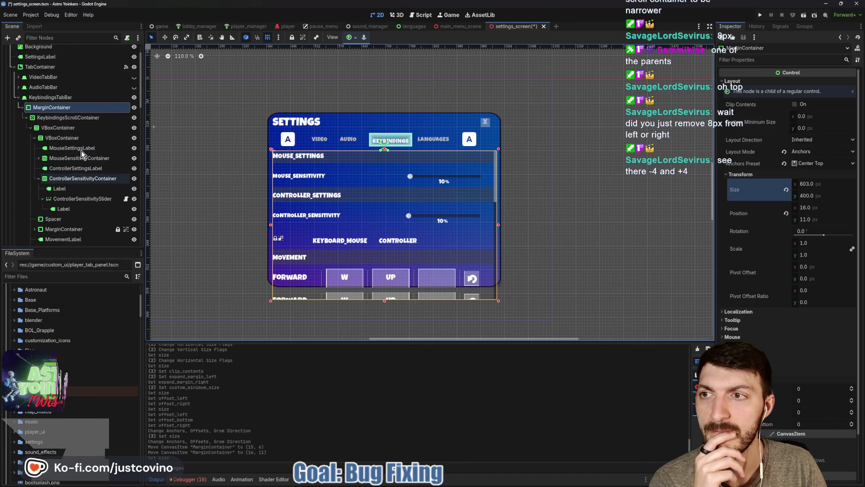
{"action": "left_click", "coordinate": [19, 112]}
{"action": "left_click", "coordinate": [52, 121]}
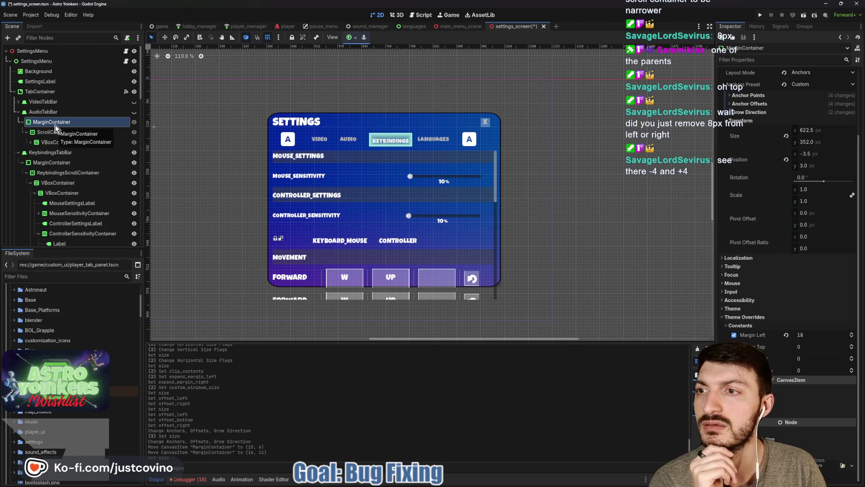
{"action": "left_click", "coordinate": [19, 103]}
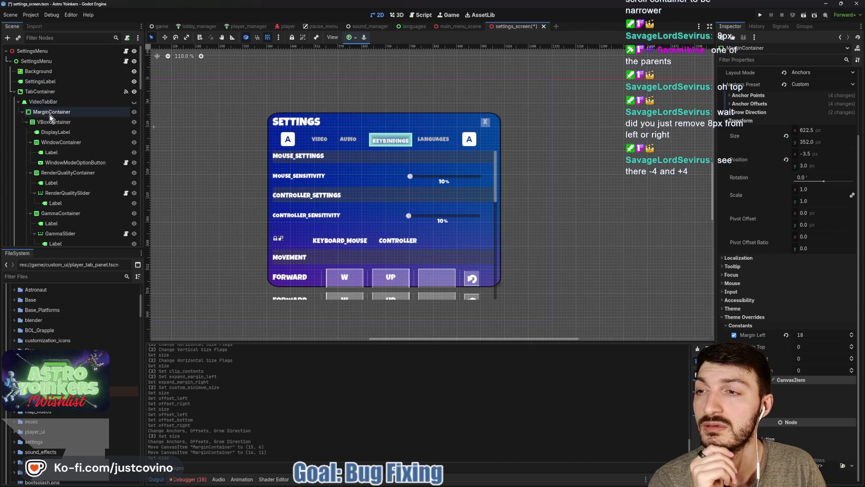
{"action": "left_click", "coordinate": [51, 112]}
Step: Reselect the audio tab's margin container, save the scene, and run the game with F5
{"action": "scroll", "coordinate": [51, 122], "scroll_direction": "down", "scroll_amount": 5}
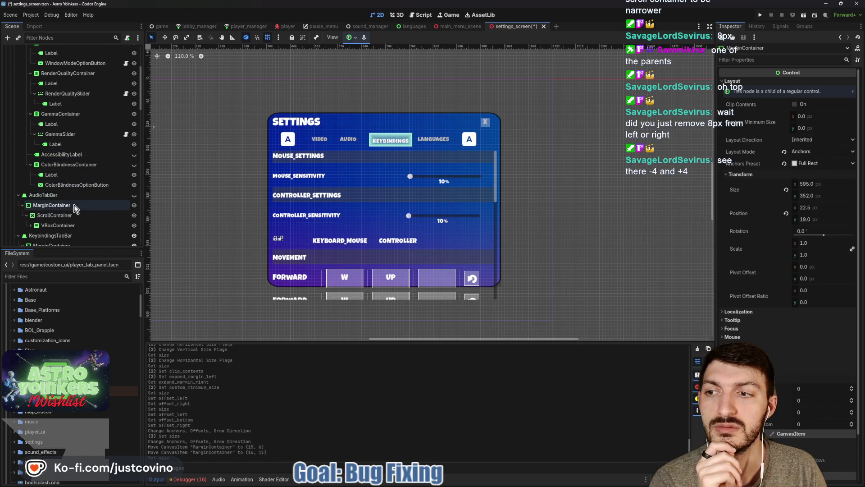
{"action": "left_click", "coordinate": [52, 205]}
{"action": "key", "text": "ctrl+s"}
{"action": "key", "text": "F5"}
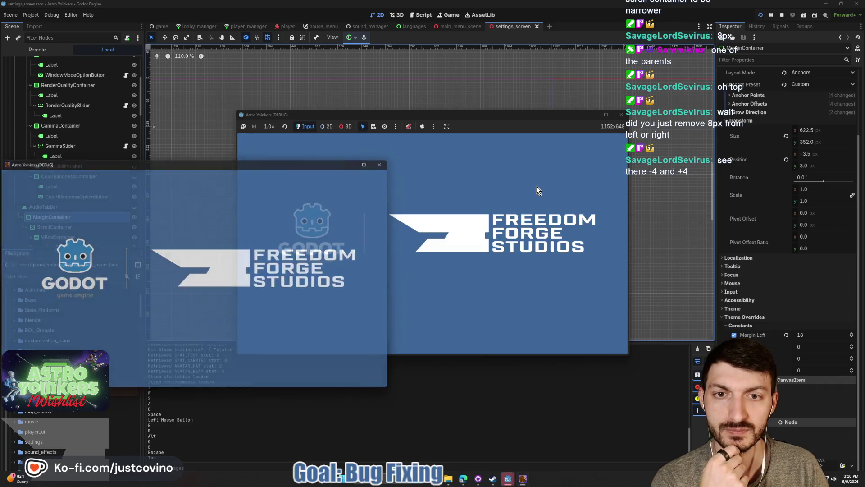
{"action": "left_click", "coordinate": [605, 114]}
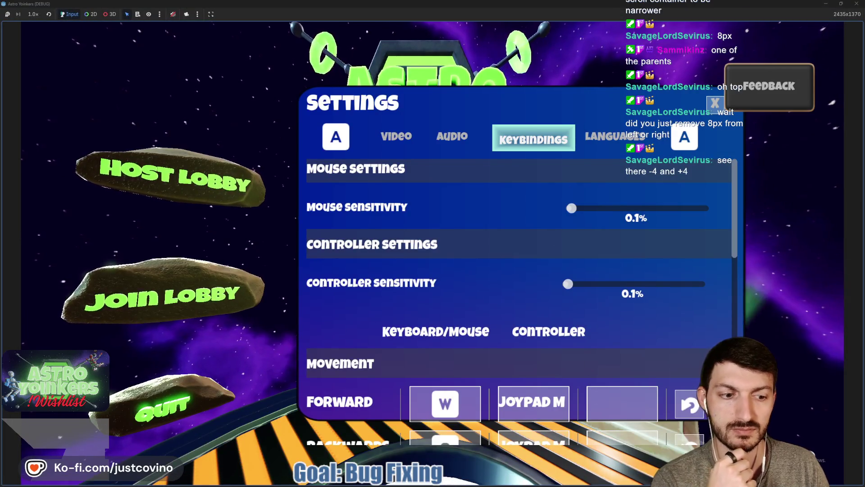
{"action": "key", "text": "q"}
{"action": "key", "text": "q"}
{"action": "key", "text": "q"}
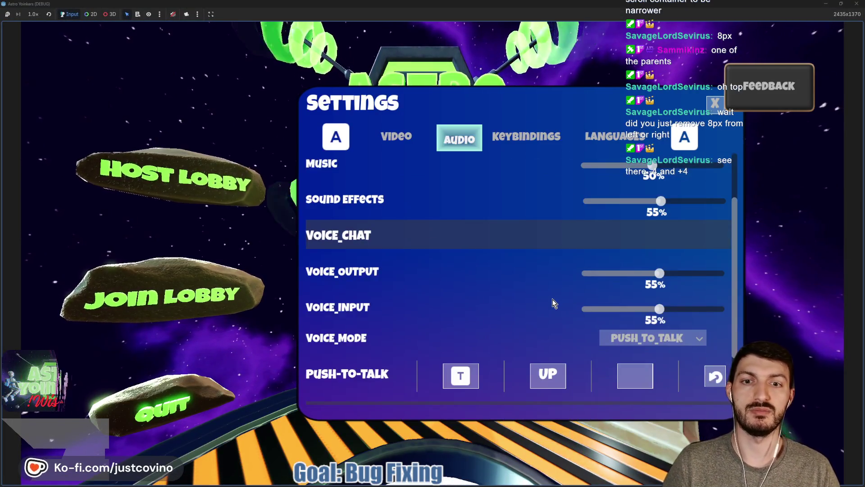
{"action": "key", "text": "e"}
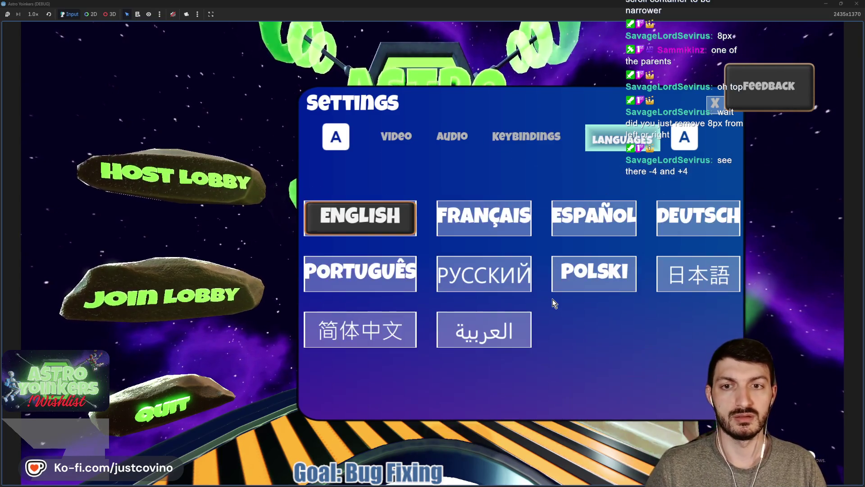
{"action": "key", "text": "q"}
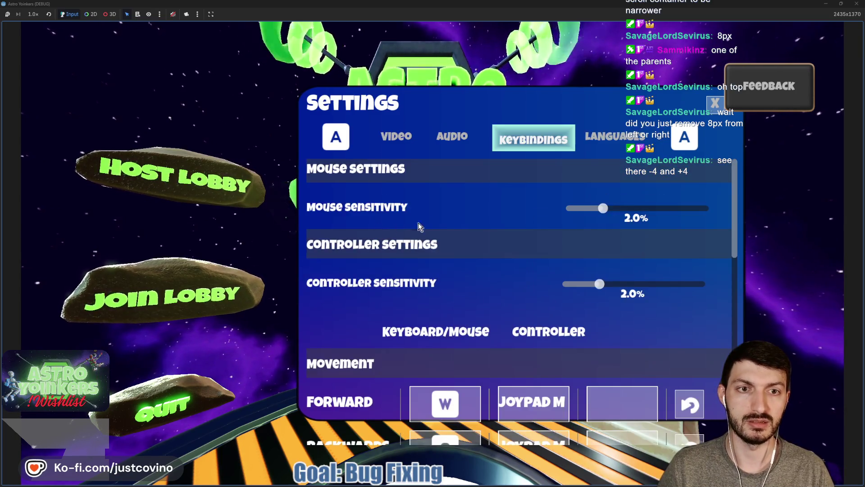
{"action": "scroll", "coordinate": [511, 268], "scroll_direction": "down", "scroll_amount": 3}
{"action": "scroll", "coordinate": [512, 267], "scroll_direction": "down", "scroll_amount": 8}
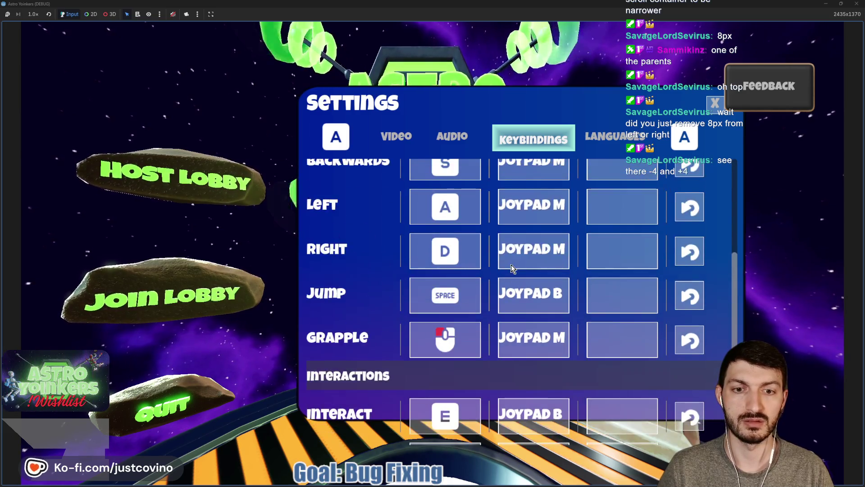
{"action": "key", "text": "q"}
{"action": "key", "text": "e"}
{"action": "key", "text": "q"}
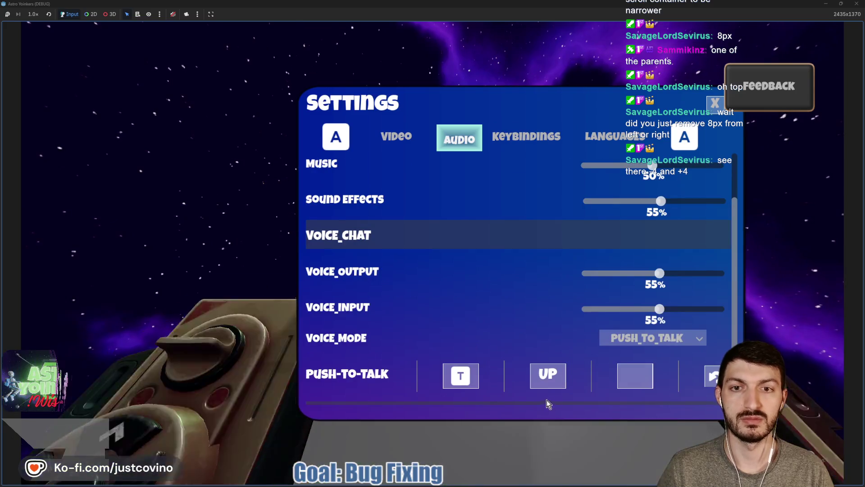
{"action": "key", "text": "e"}
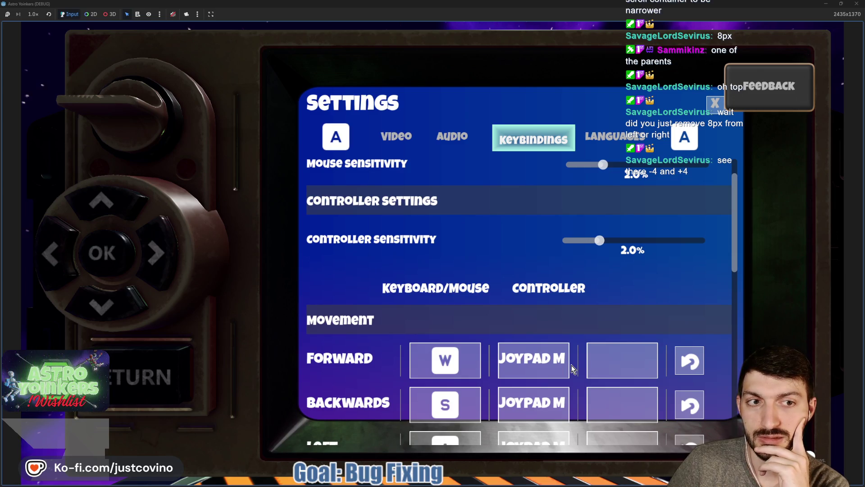
{"action": "key", "text": "q"}
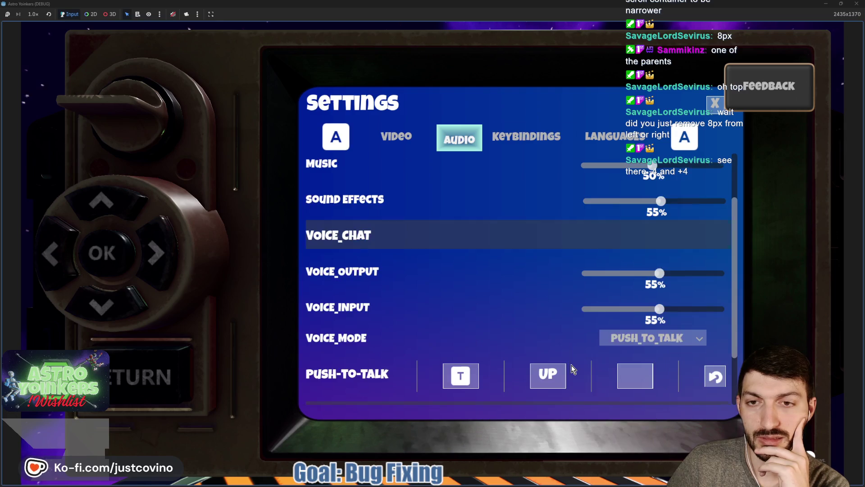
{"action": "key", "text": "q"}
{"action": "key", "text": "e"}
{"action": "key", "text": "e"}
{"action": "key", "text": "e"}
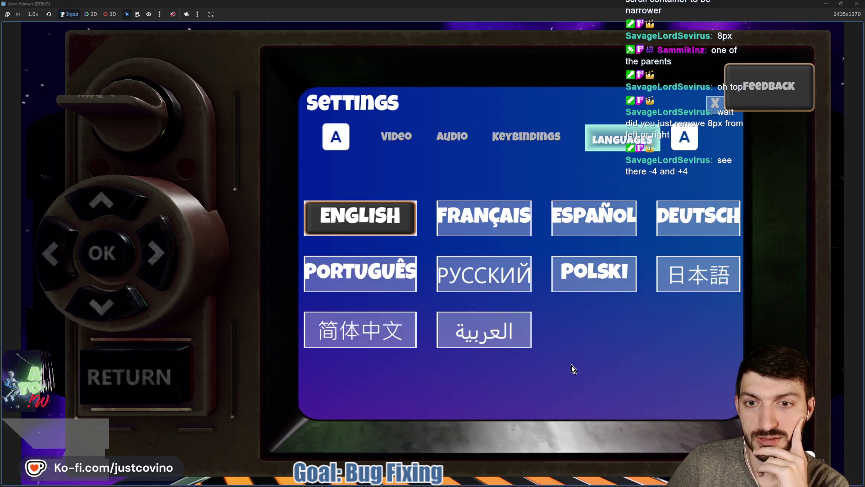
{"action": "key", "text": "q"}
{"action": "key", "text": "q"}
{"action": "key", "text": "q"}
{"action": "key", "text": "e"}
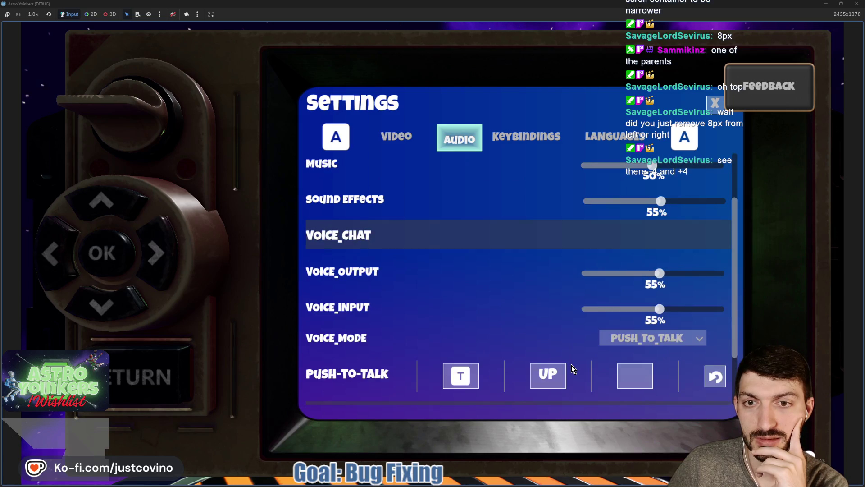
{"action": "key", "text": "e"}
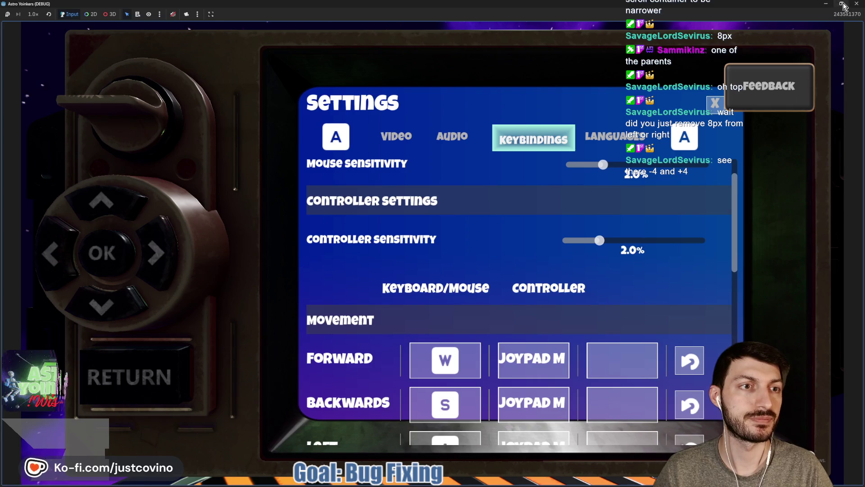
{"action": "key", "text": "super+Down"}
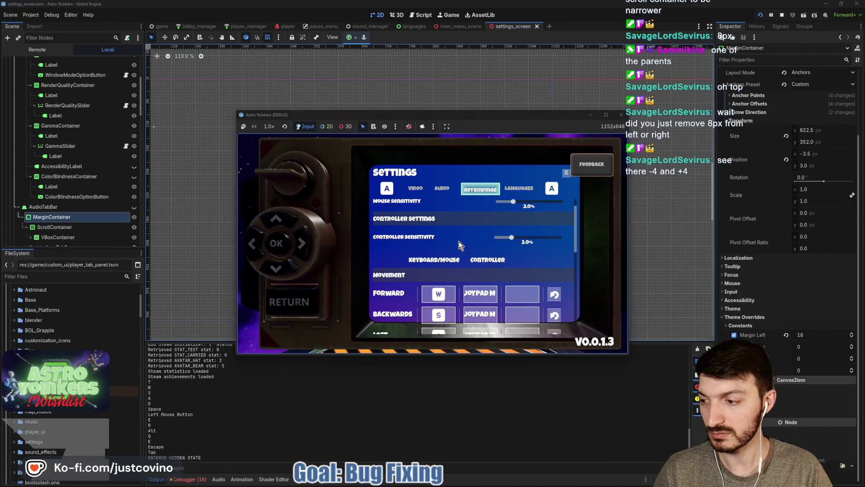
Step: Stop the running game and inspect the ScrollContainer and MarginContainer properties
{"action": "left_click", "coordinate": [775, 17]}
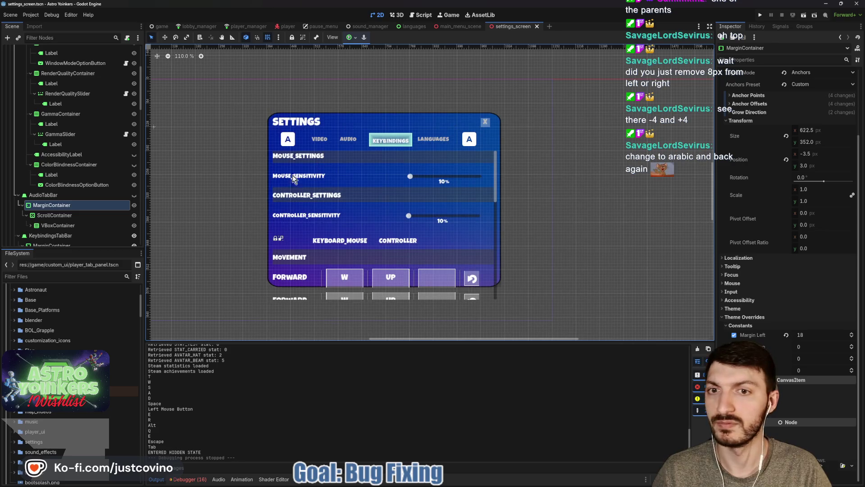
{"action": "left_click", "coordinate": [54, 215]}
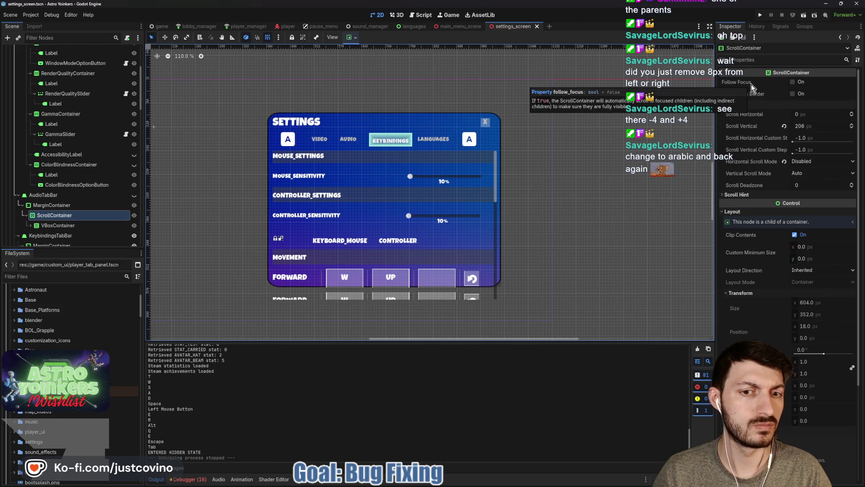
{"action": "left_click", "coordinate": [65, 206]}
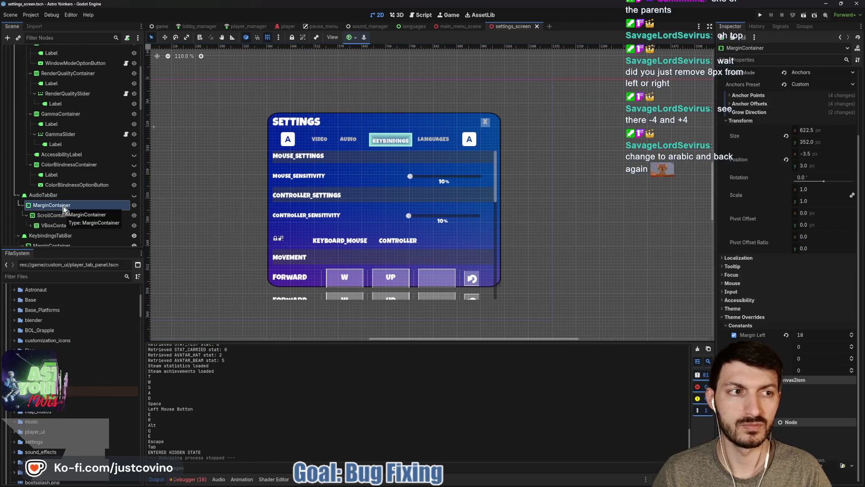
{"action": "left_click_drag", "start_coordinate": [256, 191], "coordinate": [299, 194]}
Step: Toggle the MarginContainer's visibility off and on, collapse AudioTabBar, and select KeybindingsTabBar
{"action": "left_click", "coordinate": [133, 195]}
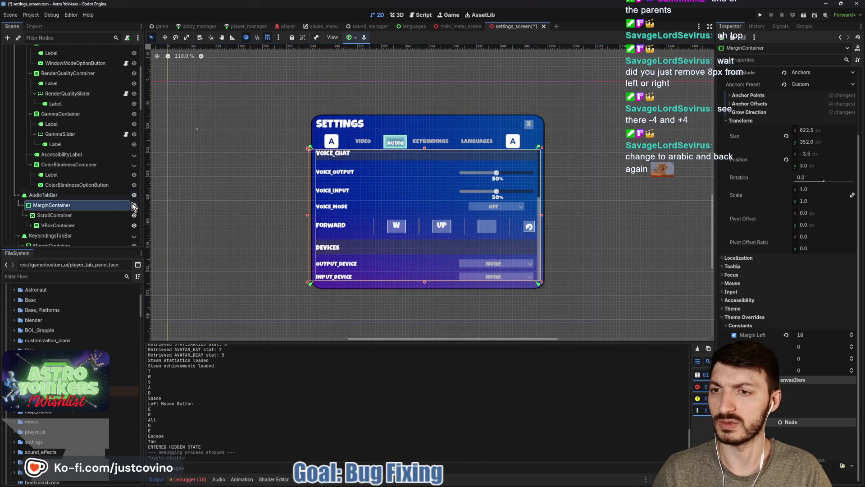
{"action": "left_click", "coordinate": [133, 196]}
{"action": "key", "text": "Left"}
{"action": "key", "text": "Left"}
{"action": "key", "text": "Left"}
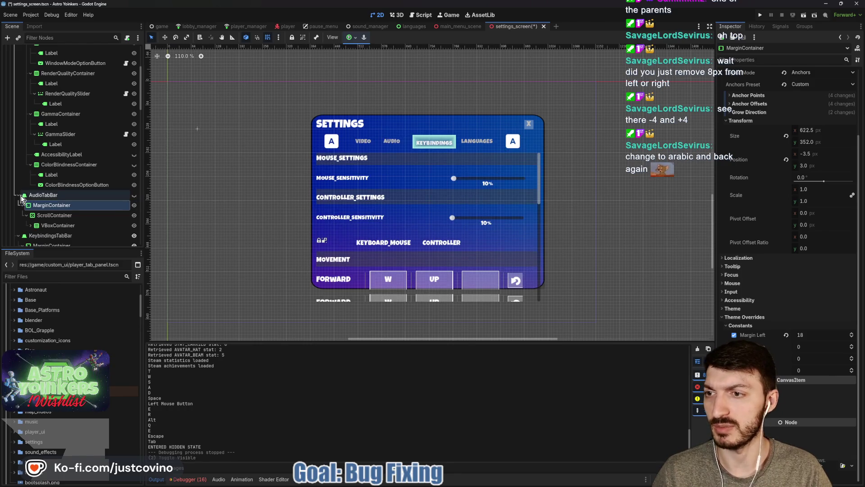
{"action": "left_click", "coordinate": [76, 205]}
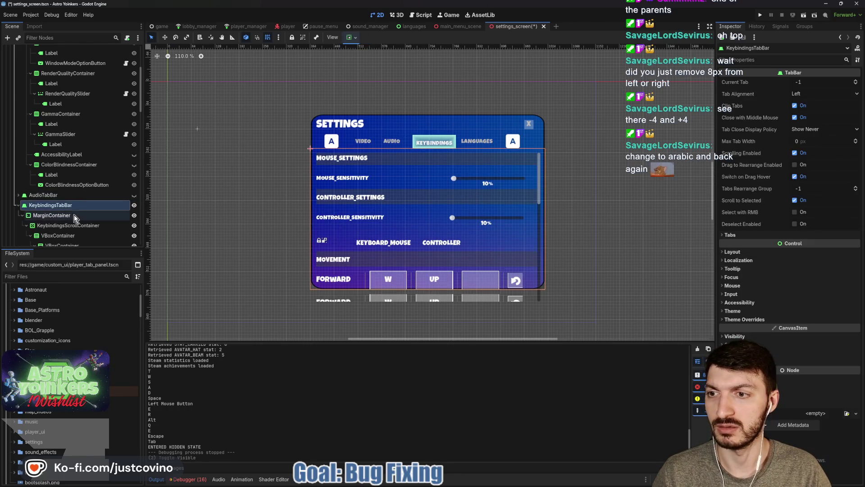
Step: Inspect the KeybindingsScrollContainer's scroll hint settings
{"action": "left_click", "coordinate": [71, 226]}
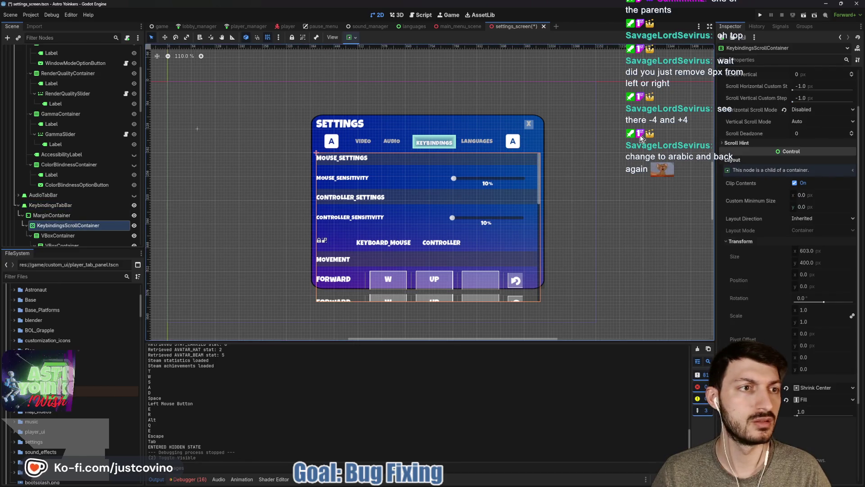
{"action": "left_click", "coordinate": [737, 143]}
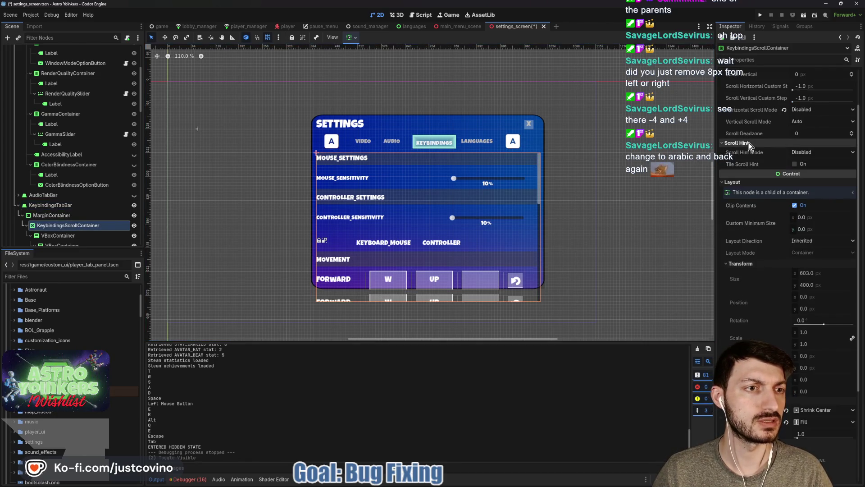
{"action": "left_click", "coordinate": [748, 143]}
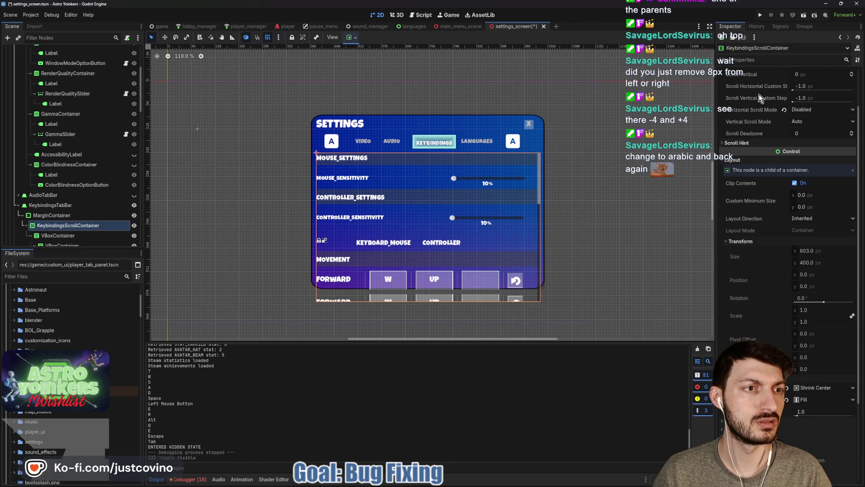
Step: Shrink the keybindings MarginContainer to 360 px tall, save, and drag its anchor toward the bottom-right corner
{"action": "left_click", "coordinate": [52, 215]}
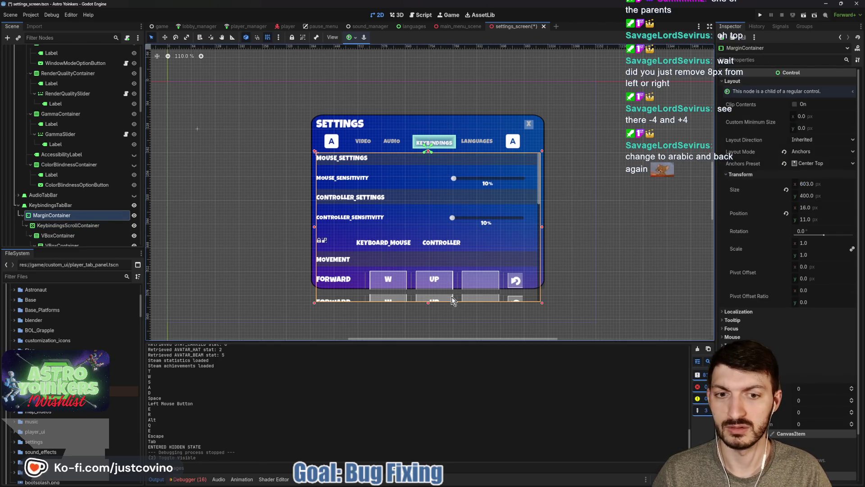
{"action": "left_click_drag", "start_coordinate": [428, 303], "coordinate": [427, 289]}
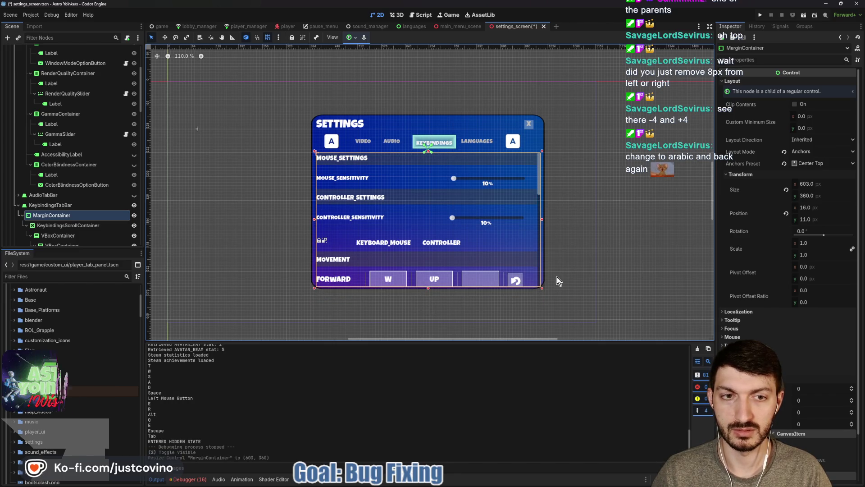
{"action": "key", "text": "ctrl+s"}
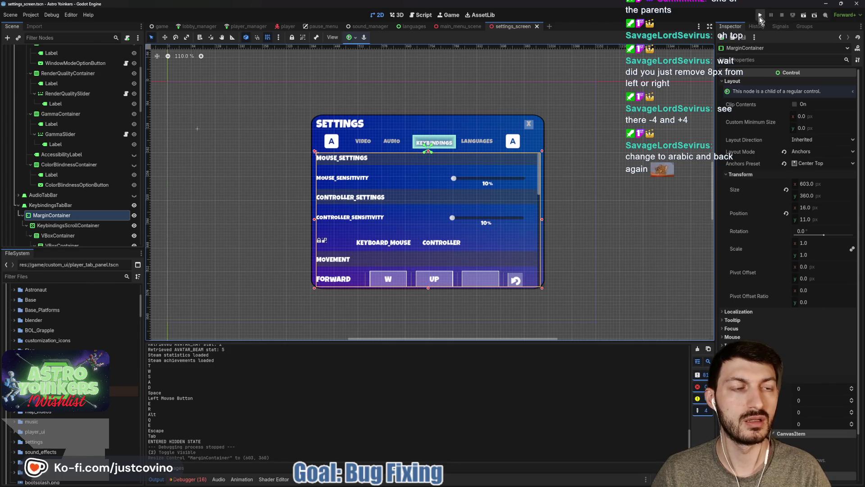
{"action": "mouse_move", "coordinate": [431, 152]}
{"action": "left_mouse_down"}
{"action": "mouse_move", "coordinate": [516, 277]}
{"action": "mouse_move", "coordinate": [543, 289]}
{"action": "left_mouse_up"}
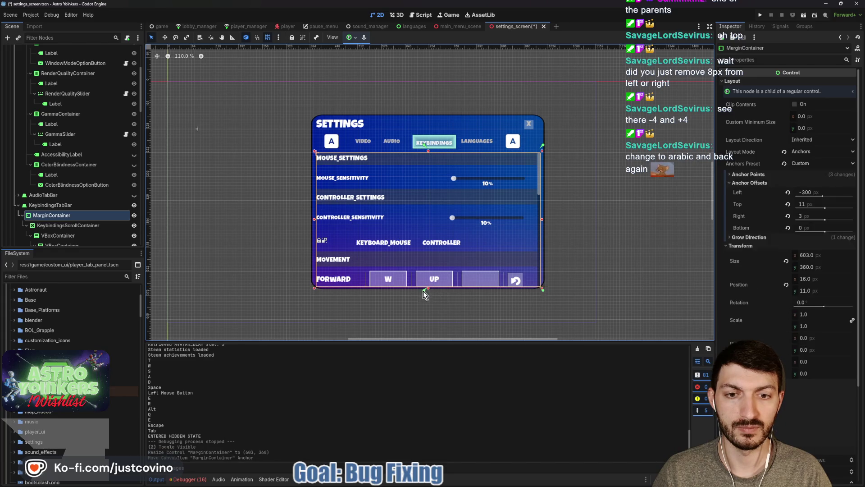
Step: Pin the container's anchors to its corners and top edge, giving offsets 0, 0, 3, 0, then save
{"action": "left_click_drag", "start_coordinate": [329, 289], "coordinate": [312, 290]}
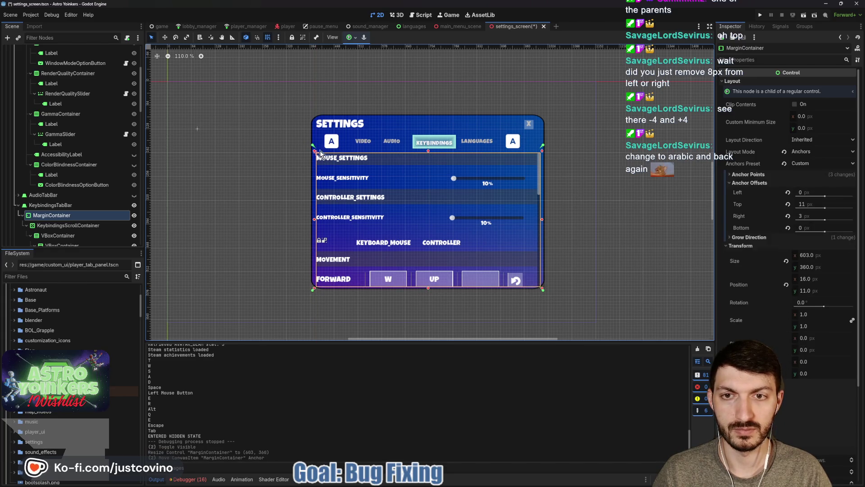
{"action": "left_click_drag", "start_coordinate": [311, 147], "coordinate": [312, 153]}
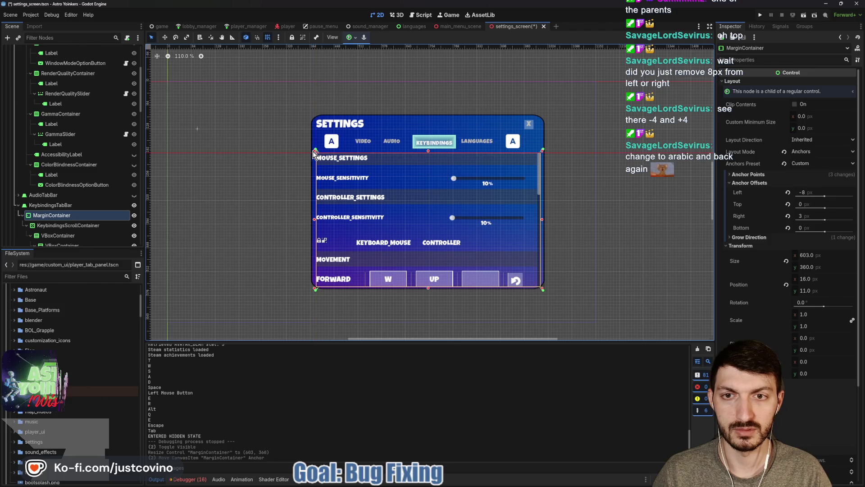
{"action": "key", "text": "ctrl+s"}
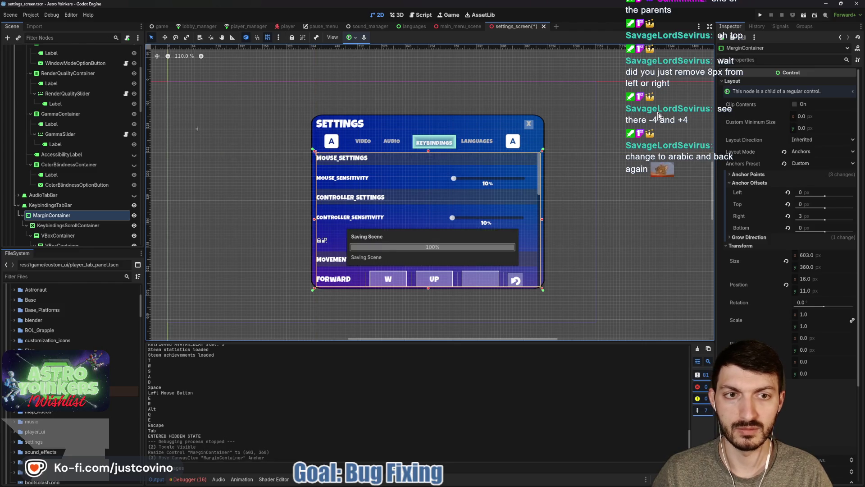
Step: Hide the SettingsMenu panel in the Scene tree and save settings_screen
{"action": "scroll", "coordinate": [102, 116], "scroll_direction": "up", "scroll_amount": 5}
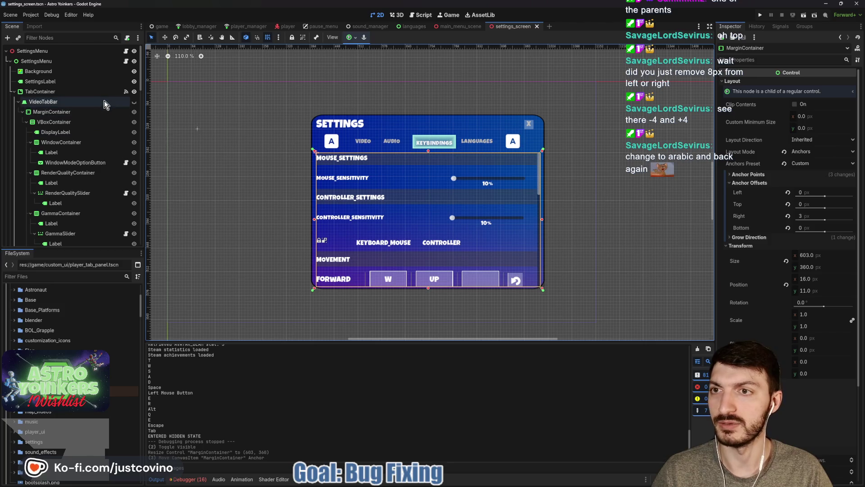
{"action": "left_click", "coordinate": [134, 61]}
{"action": "key", "text": "ctrl+s"}
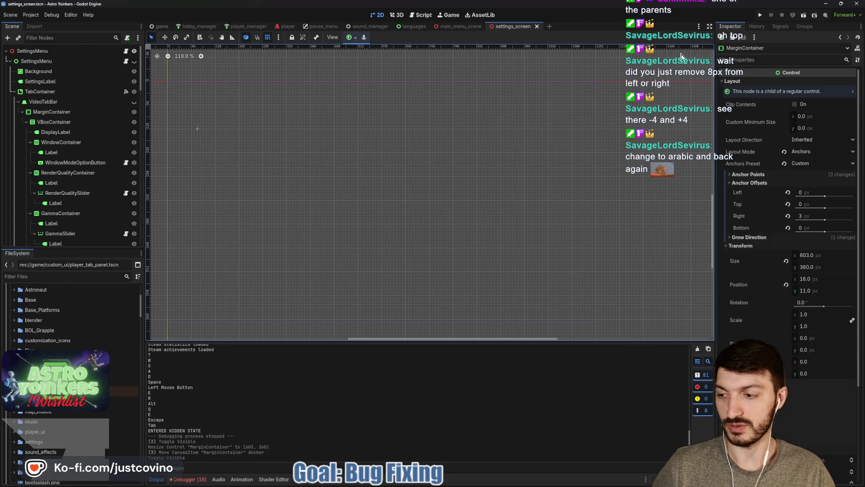
Step: Launch the game, cycle the settings tabs with Q/E, and switch the language to Arabic and back
{"action": "left_click", "coordinate": [760, 17]}
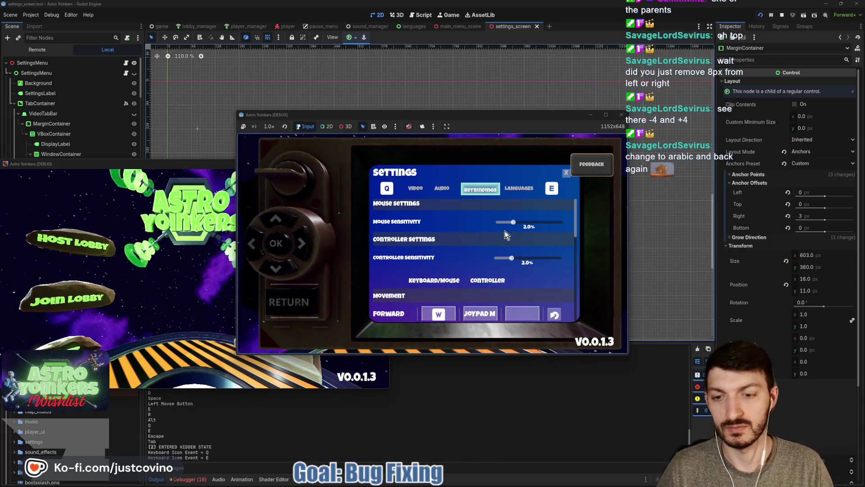
{"action": "key", "text": "e"}
{"action": "key", "text": "q"}
{"action": "key", "text": "q"}
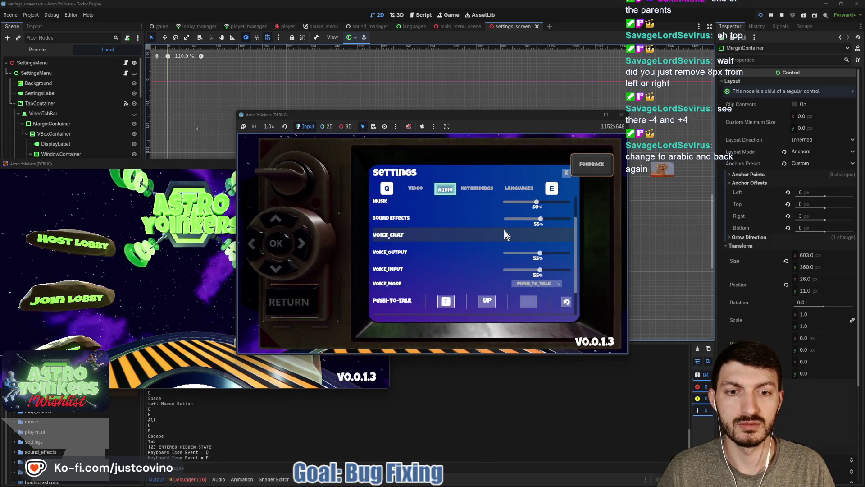
{"action": "key", "text": "q"}
{"action": "key", "text": "e"}
{"action": "key", "text": "e"}
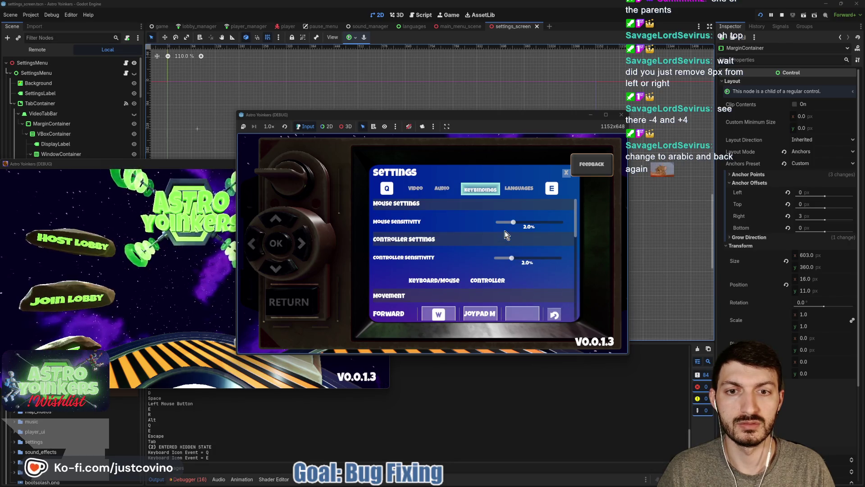
{"action": "key", "text": "e"}
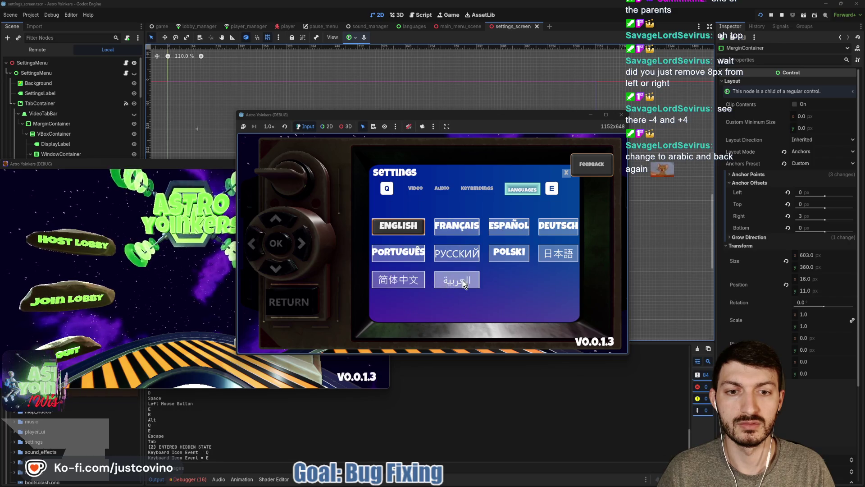
{"action": "left_click", "coordinate": [464, 282]}
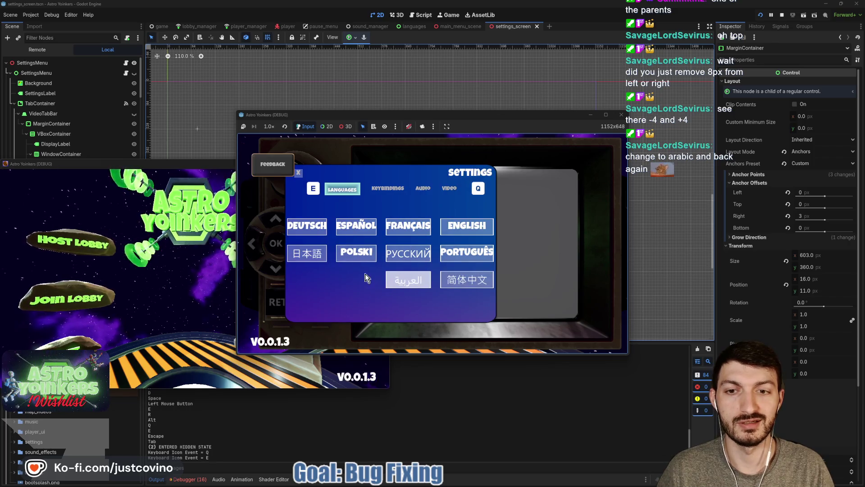
{"action": "left_click", "coordinate": [355, 226]}
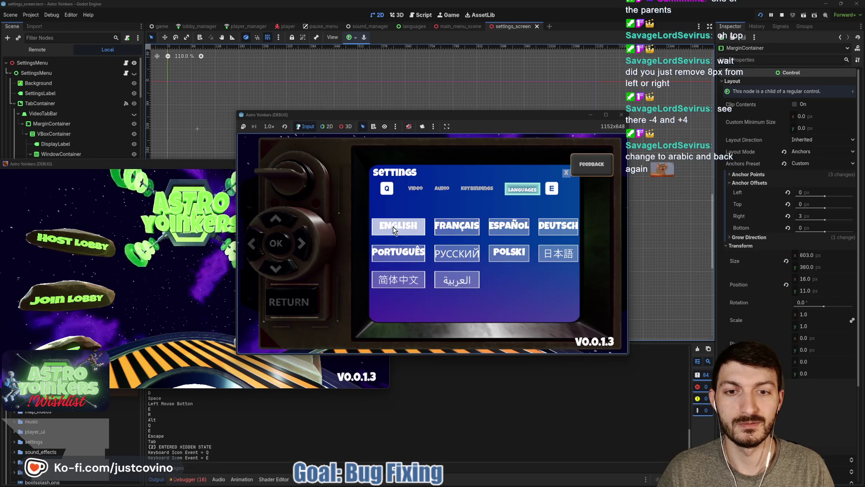
Step: Cycle the tabs around to Languages and test Arabic right-to-left layout again, then revert
{"action": "key", "text": "q"}
{"action": "key", "text": "q"}
{"action": "key", "text": "q"}
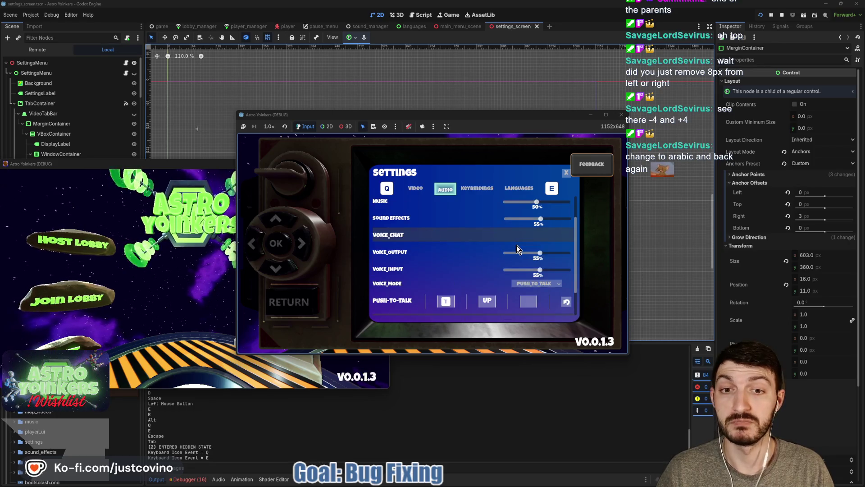
{"action": "key", "text": "q"}
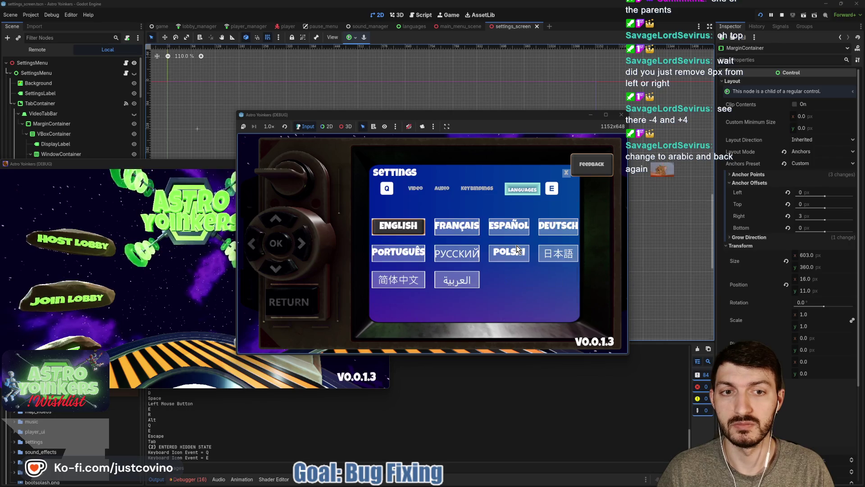
{"action": "key", "text": "q"}
{"action": "key", "text": "q"}
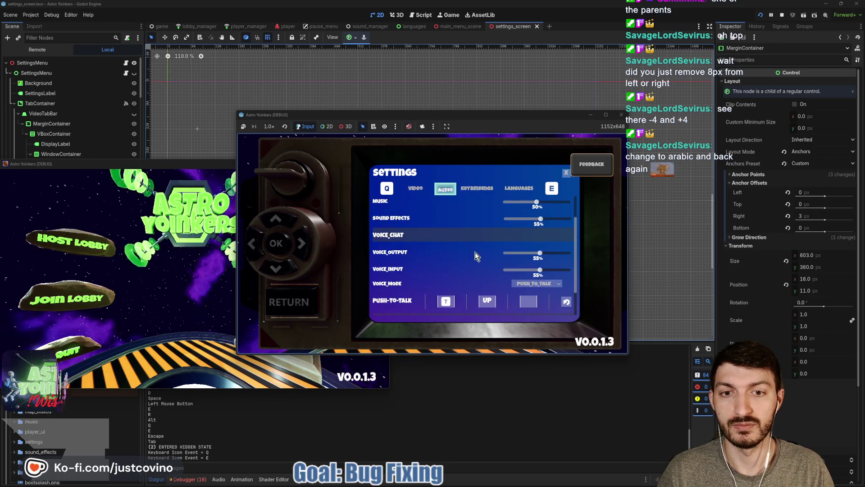
{"action": "key", "text": "q"}
{"action": "key", "text": "q"}
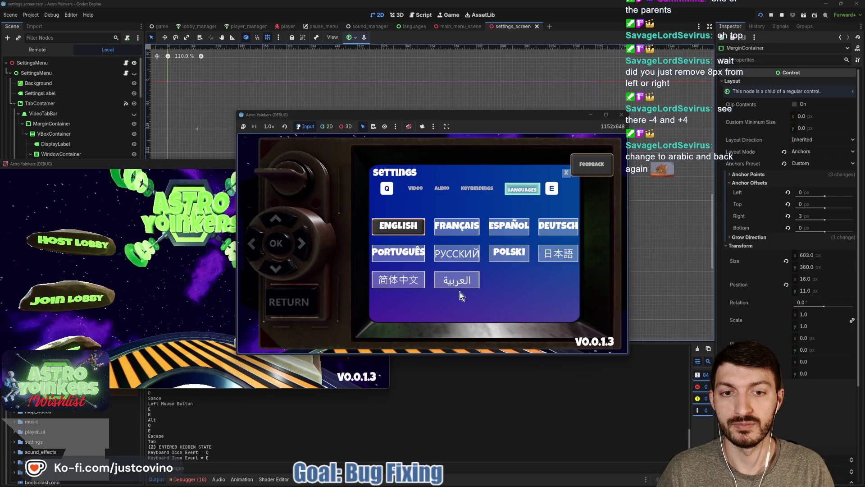
{"action": "left_click", "coordinate": [458, 282]}
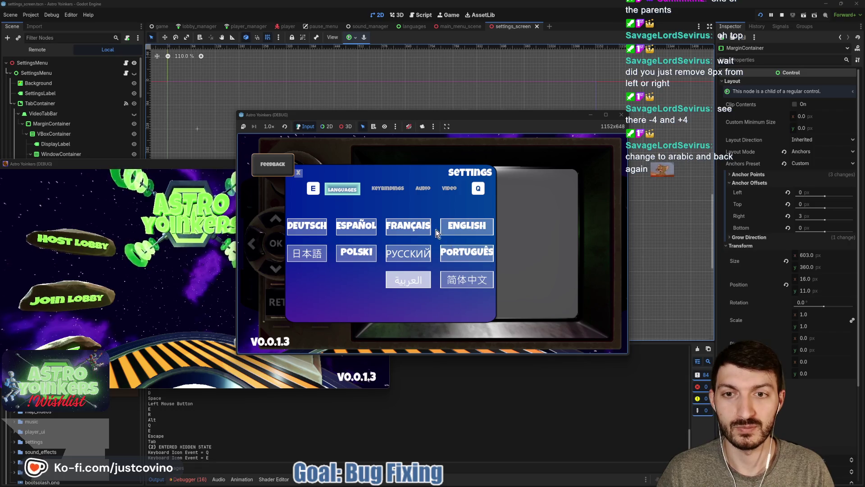
{"action": "left_click", "coordinate": [367, 237]}
Step: Step through Video, Audio and Languages tabs and switch the game language to Français
{"action": "key", "text": "e"}
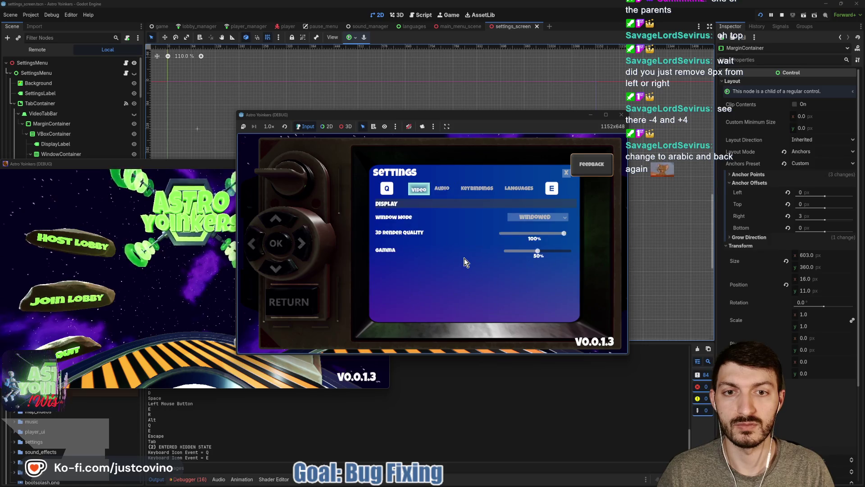
{"action": "key", "text": "e"}
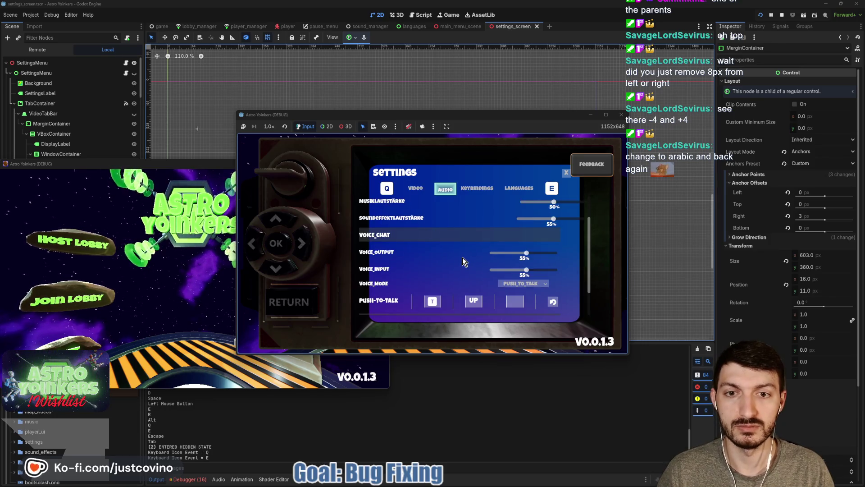
{"action": "key", "text": "e"}
{"action": "key", "text": "e"}
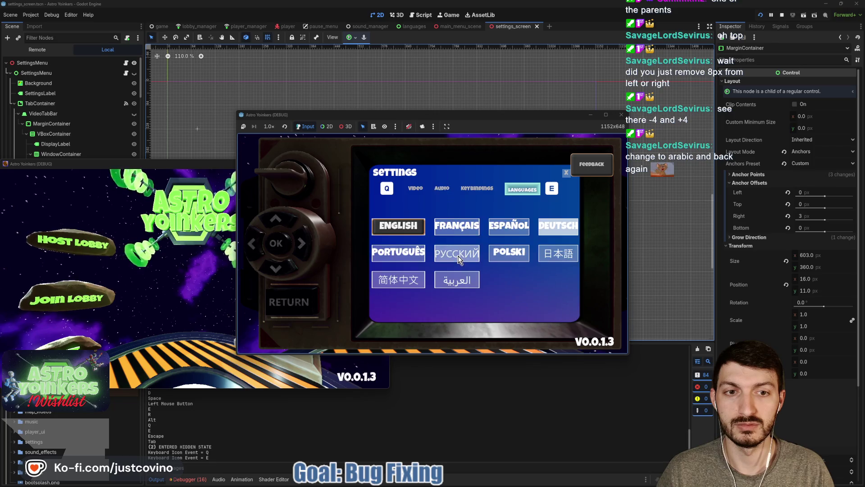
{"action": "key", "text": "Return"}
{"action": "key", "text": "q"}
{"action": "key", "text": "q"}
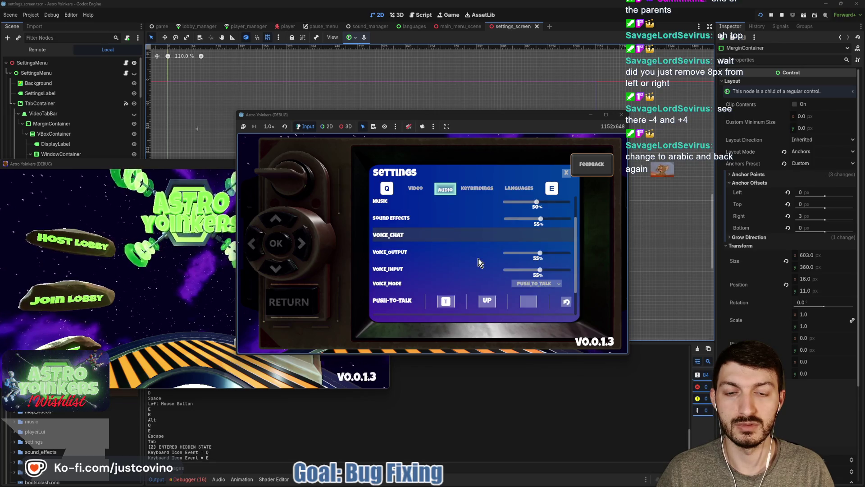
{"action": "key", "text": "e"}
{"action": "key", "text": "e"}
{"action": "left_click", "coordinate": [446, 220]}
{"action": "key", "text": "q"}
{"action": "key", "text": "q"}
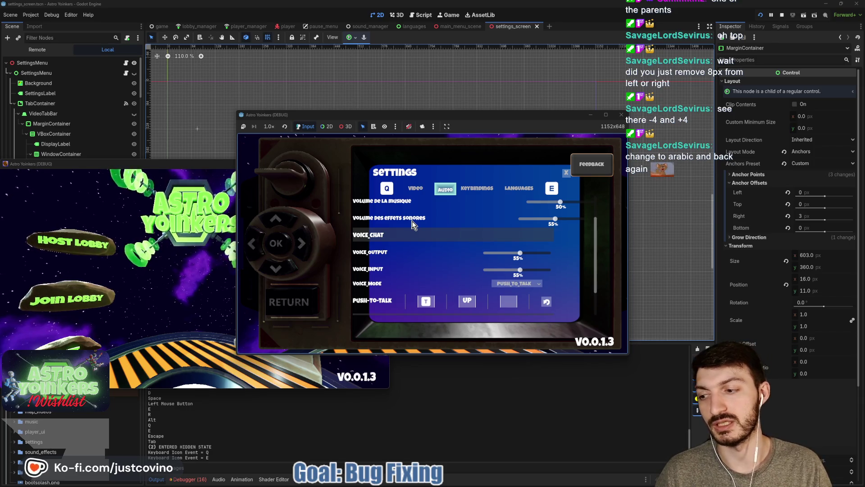
Step: Check the tab labels, leave the settings menu, stop the game with F8, and save
{"action": "scroll", "coordinate": [418, 226], "scroll_direction": "up", "scroll_amount": 2}
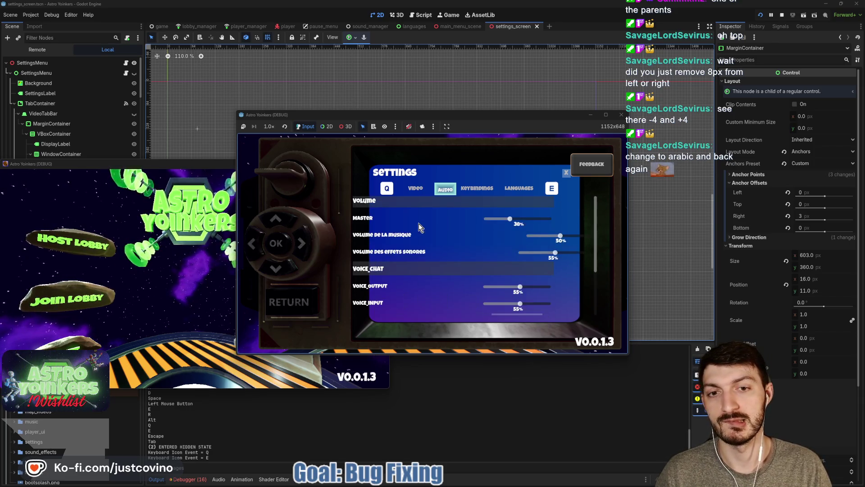
{"action": "scroll", "coordinate": [418, 226], "scroll_direction": "down", "scroll_amount": 4}
{"action": "scroll", "coordinate": [419, 227], "scroll_direction": "up", "scroll_amount": 4}
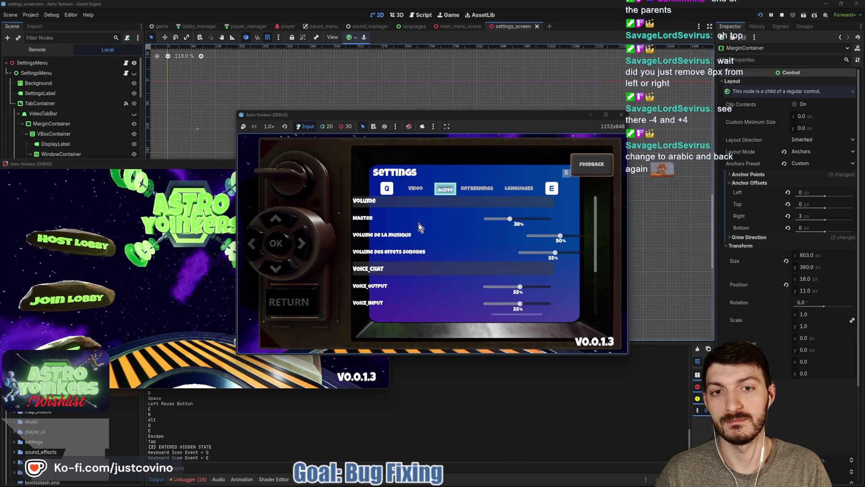
{"action": "key", "text": "e"}
{"action": "key", "text": "e"}
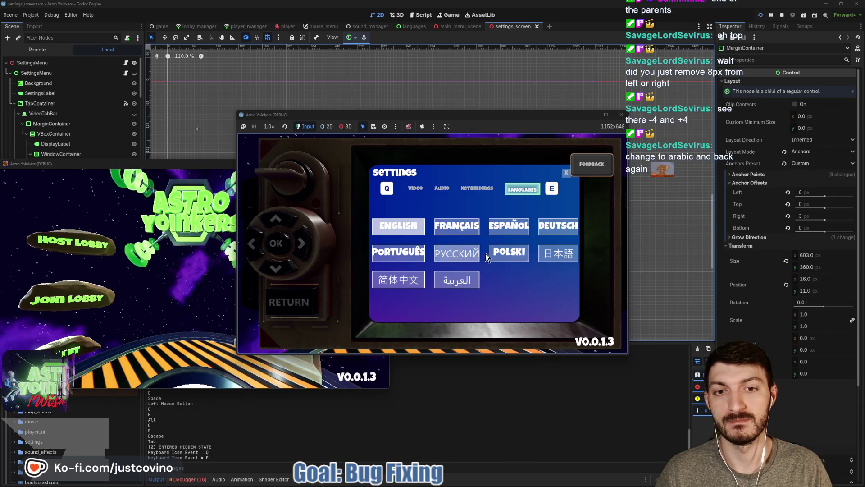
{"action": "key", "text": "q"}
{"action": "key", "text": "q"}
{"action": "key", "text": "q"}
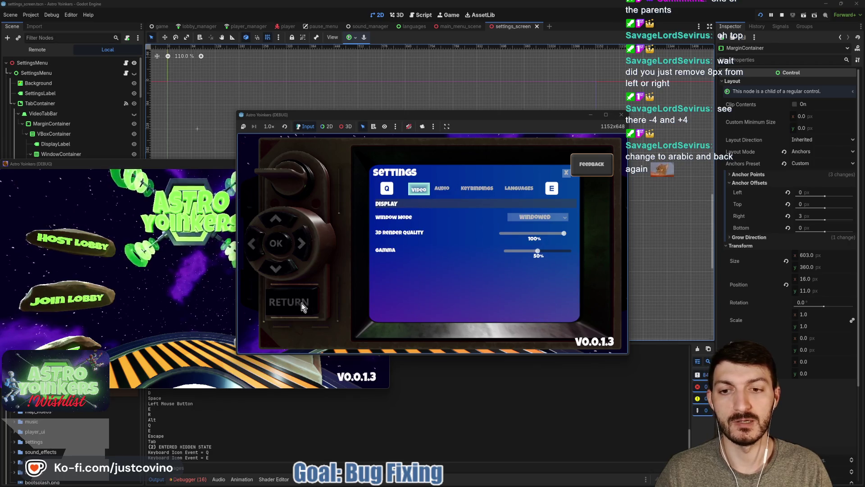
{"action": "left_click", "coordinate": [302, 303]}
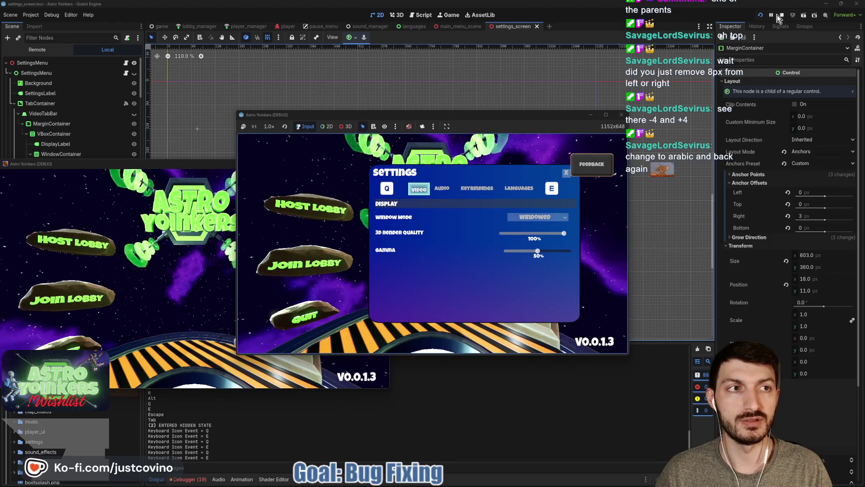
{"action": "key", "text": "F8"}
{"action": "key", "text": "ctrl+s"}
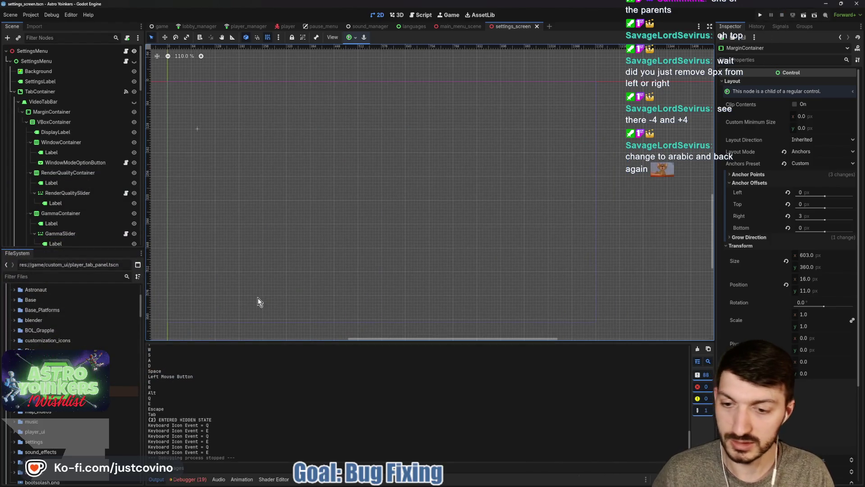
Step: Collapse the bottom Output panel and save the scene
{"action": "left_click", "coordinate": [163, 477]}
{"action": "left_click", "coordinate": [163, 476]}
{"action": "key", "text": "ctrl+s"}
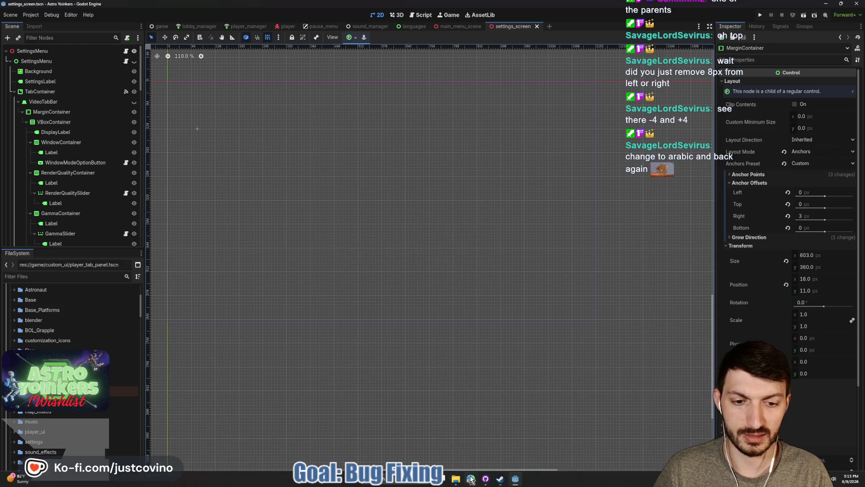
Step: Glance at the Notion task board, return to Godot, and open the SettingsMenu script
{"action": "left_click", "coordinate": [470, 478]}
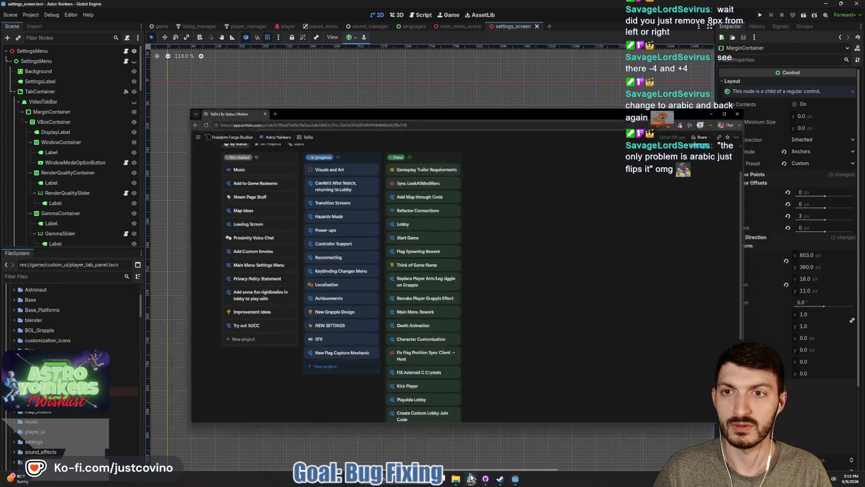
{"action": "left_click", "coordinate": [176, 286]}
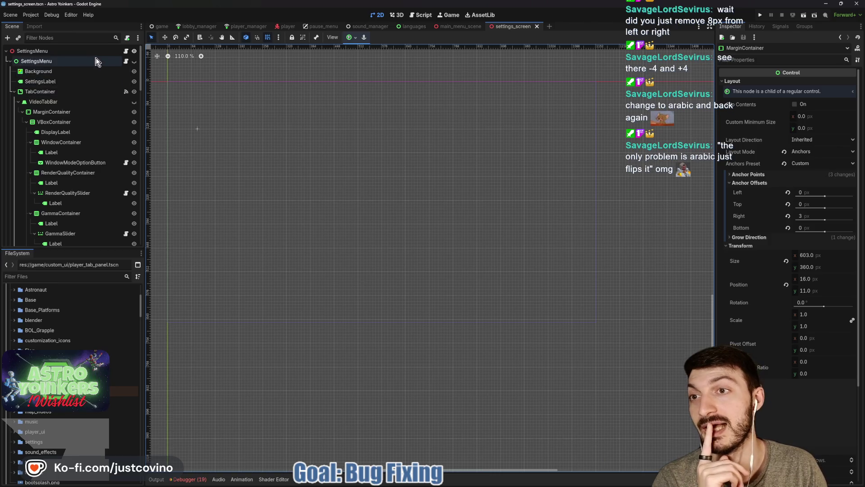
{"action": "left_click", "coordinate": [126, 61]}
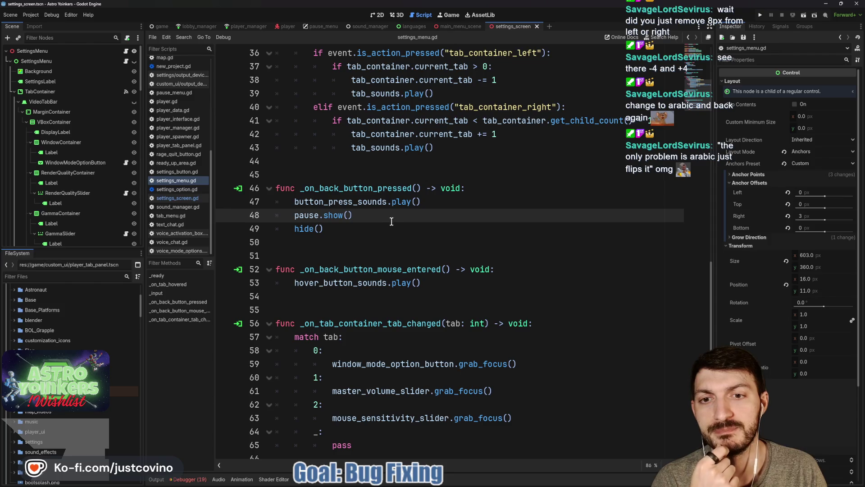
Step: Review the _input tab-cycling handler in settings_menu.gd, then return to the 2D canvas
{"action": "scroll", "coordinate": [389, 219], "scroll_direction": "up", "scroll_amount": 5}
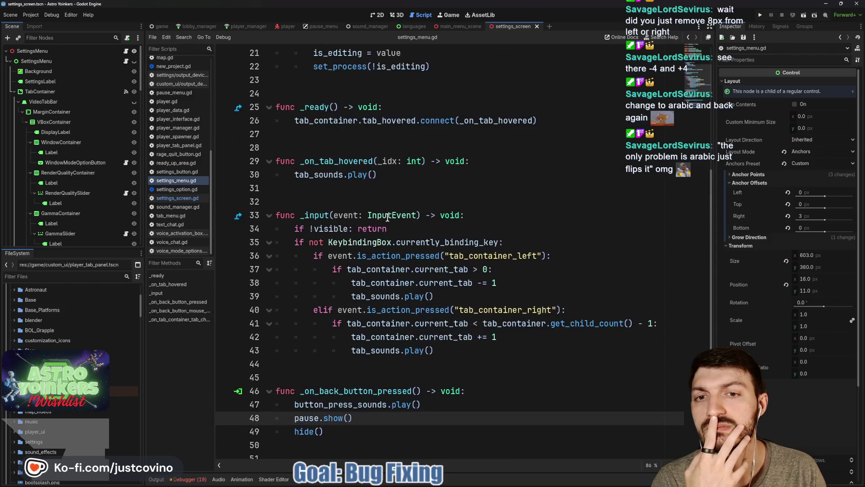
{"action": "scroll", "coordinate": [387, 218], "scroll_direction": "up", "scroll_amount": 1}
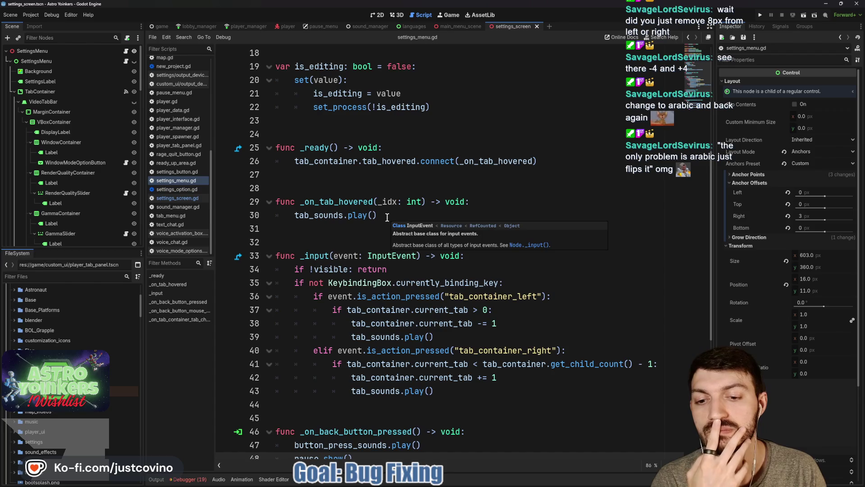
{"action": "scroll", "coordinate": [388, 217], "scroll_direction": "down", "scroll_amount": 3}
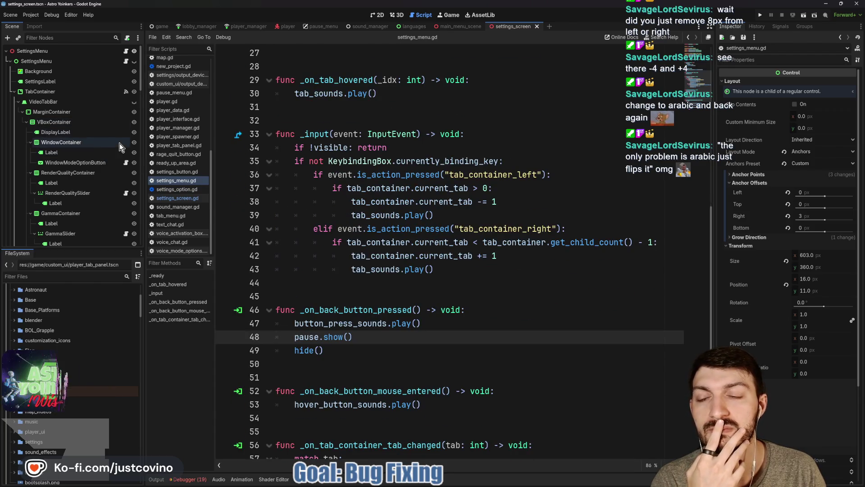
{"action": "left_click", "coordinate": [381, 15]}
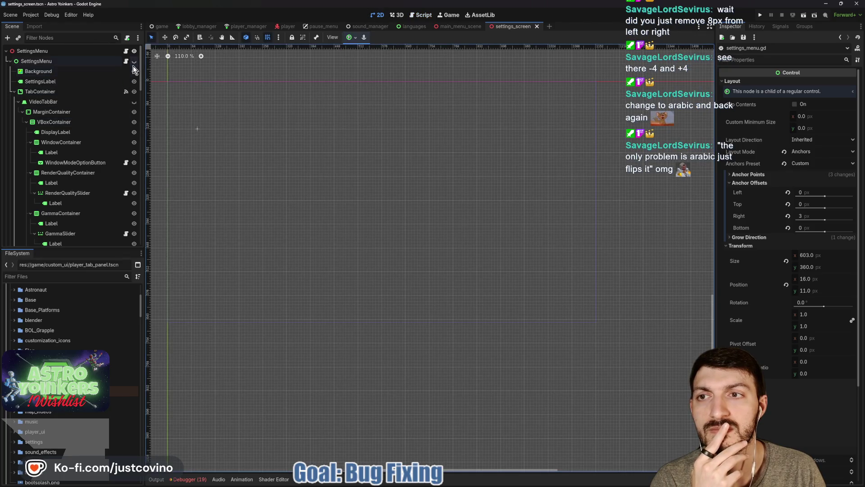
Step: Show SettingsMenu again and delete the SubViewportContainer node with its children
{"action": "left_click", "coordinate": [134, 63]}
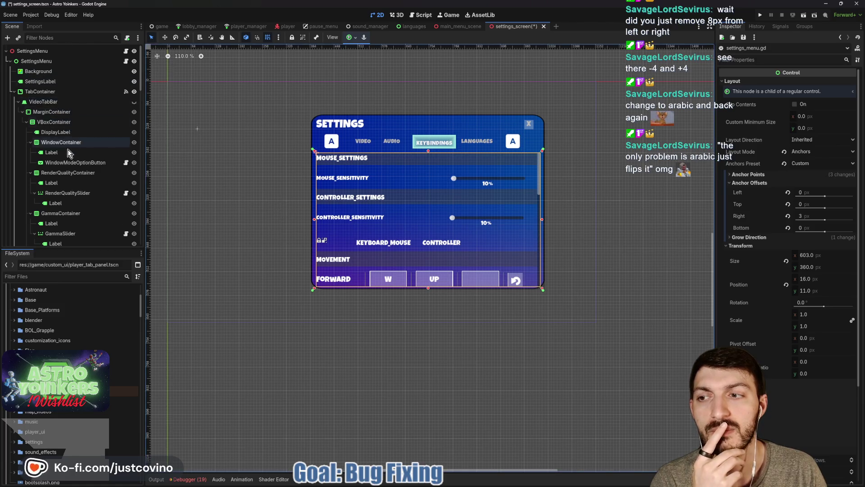
{"action": "scroll", "coordinate": [90, 181], "scroll_direction": "down", "scroll_amount": 5}
{"action": "scroll", "coordinate": [97, 190], "scroll_direction": "down", "scroll_amount": 10}
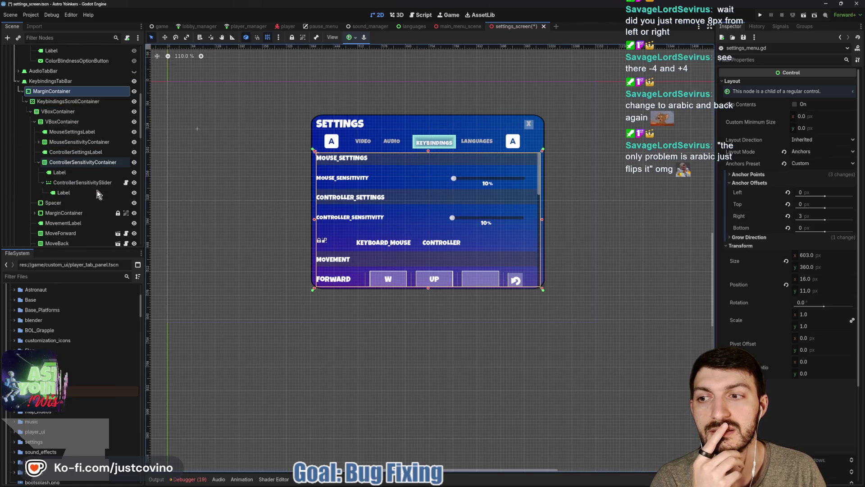
{"action": "scroll", "coordinate": [96, 190], "scroll_direction": "down", "scroll_amount": 5}
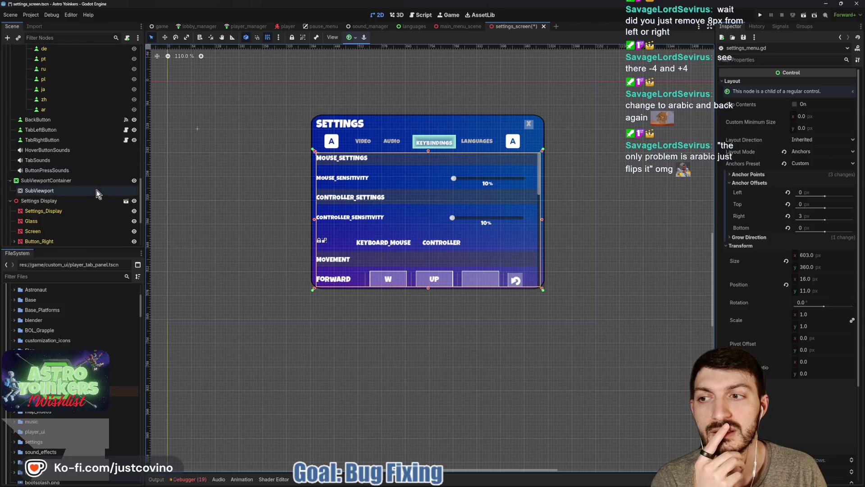
{"action": "left_click", "coordinate": [59, 180]}
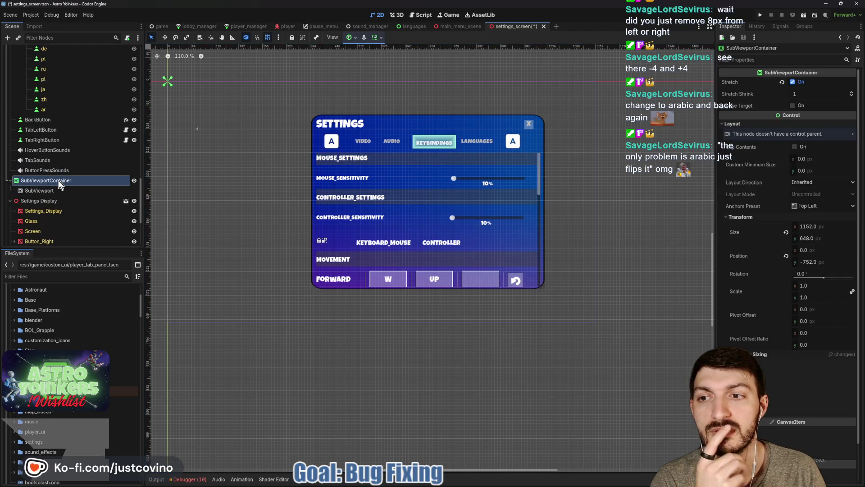
{"action": "key", "text": "Delete"}
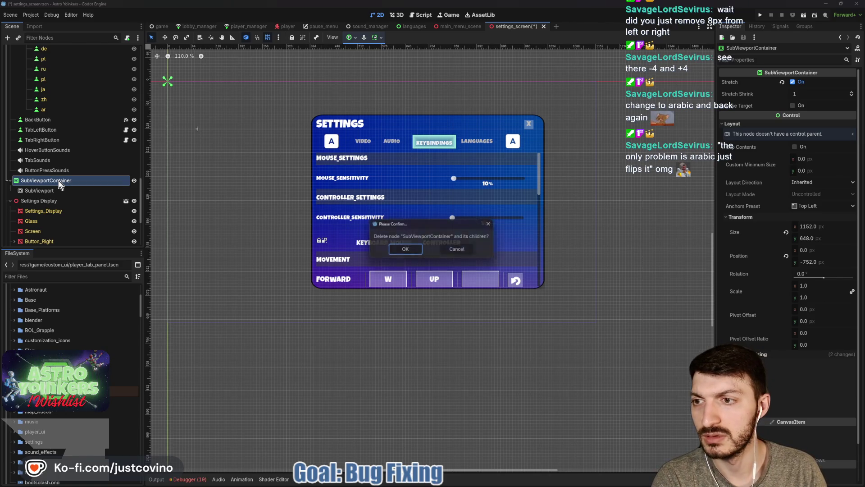
{"action": "left_click", "coordinate": [405, 250]}
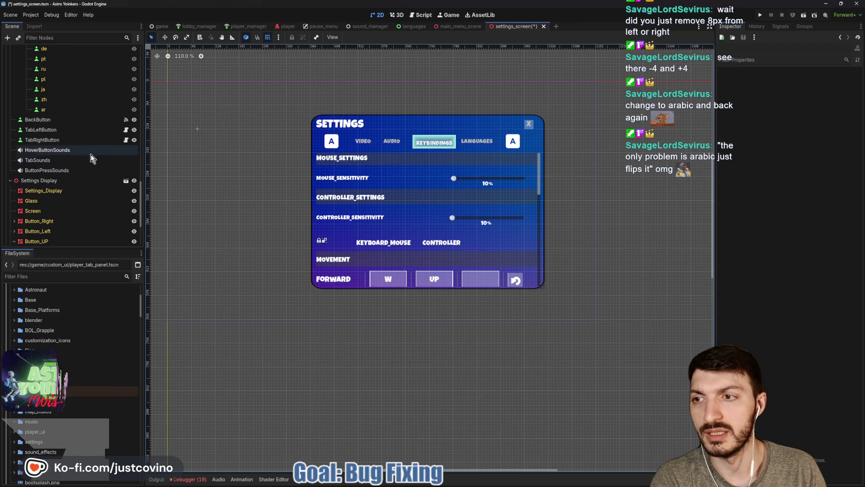
Step: Hide the BackButton, save the scene, collapse LanguagesTabBar, and open SettingsMenu's script
{"action": "left_click", "coordinate": [135, 120]}
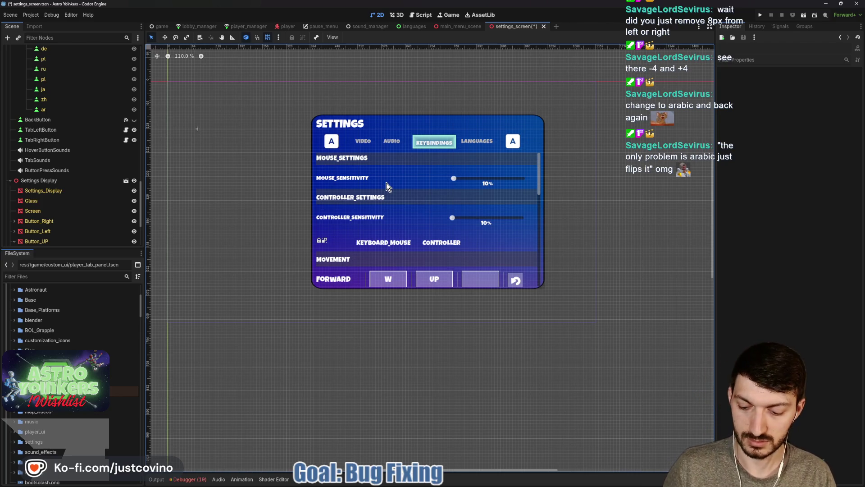
{"action": "key", "text": "ctrl+s"}
{"action": "scroll", "coordinate": [16, 179], "scroll_direction": "up", "scroll_amount": 5}
{"action": "left_click", "coordinate": [18, 186]}
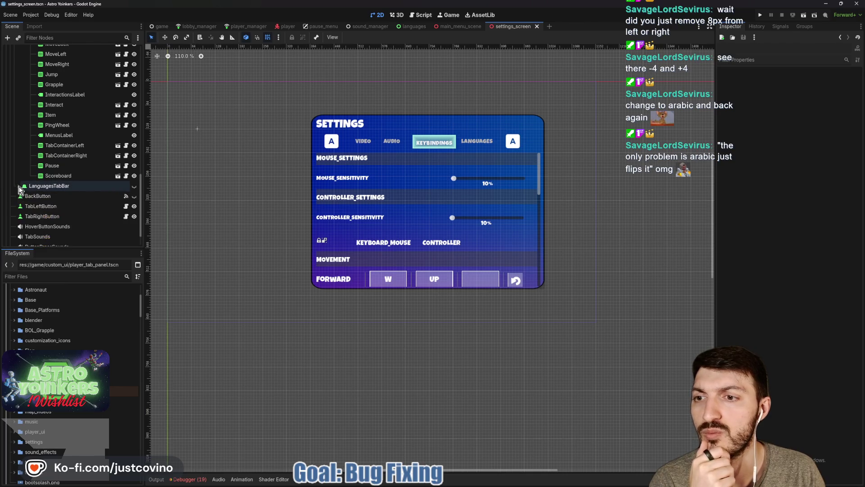
{"action": "scroll", "coordinate": [18, 189], "scroll_direction": "up", "scroll_amount": 15}
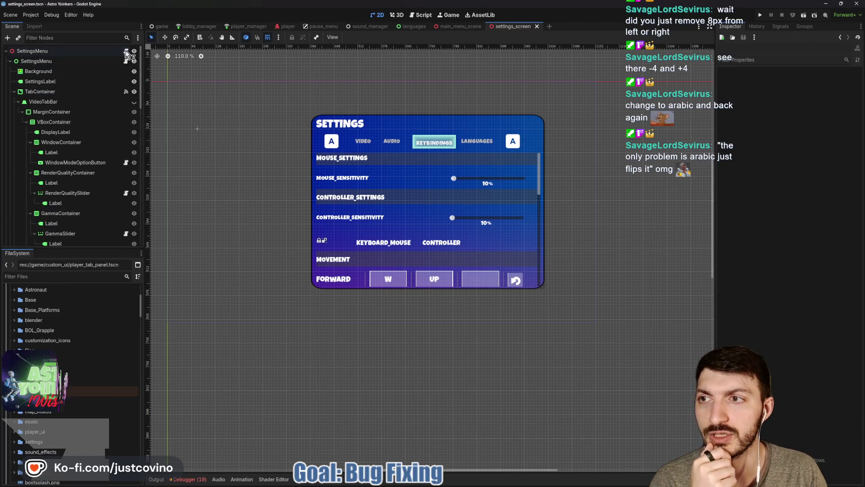
{"action": "left_click", "coordinate": [126, 53]}
Step: Scroll settings_screen.gd to the _close_settings call on line 242 and jump to its definition
{"action": "scroll", "coordinate": [364, 165], "scroll_direction": "down", "scroll_amount": 20}
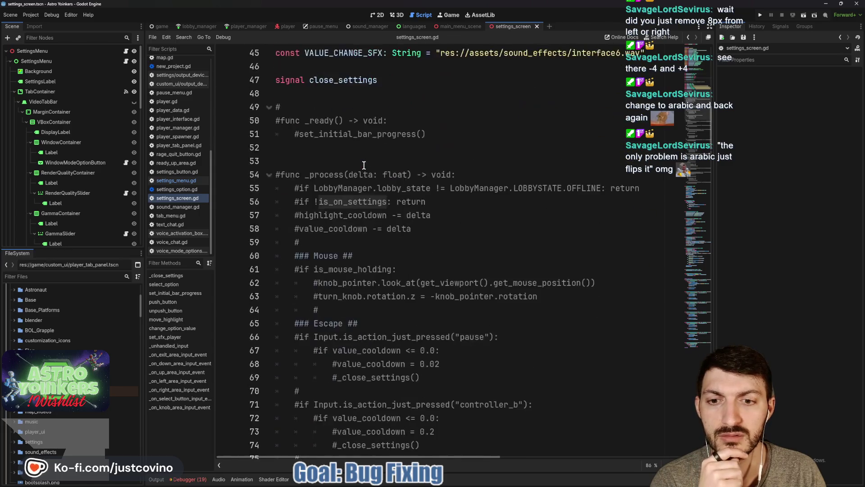
{"action": "scroll", "coordinate": [357, 165], "scroll_direction": "down", "scroll_amount": 8}
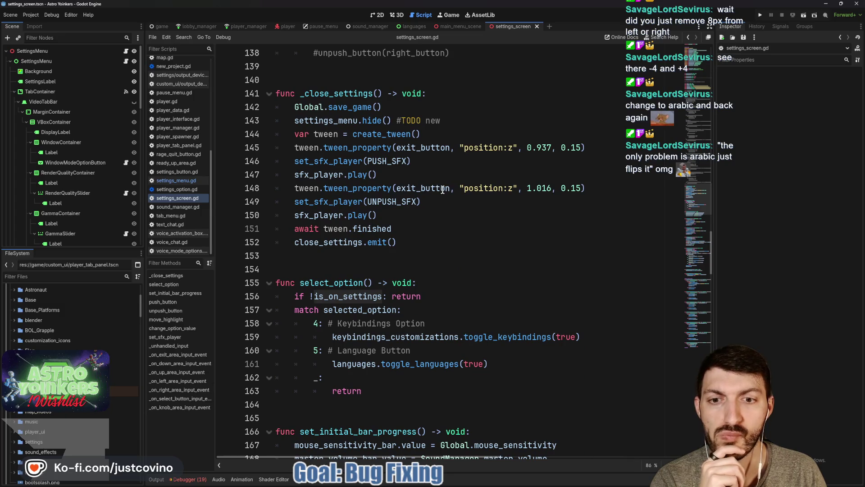
{"action": "scroll", "coordinate": [442, 190], "scroll_direction": "down", "scroll_amount": 4}
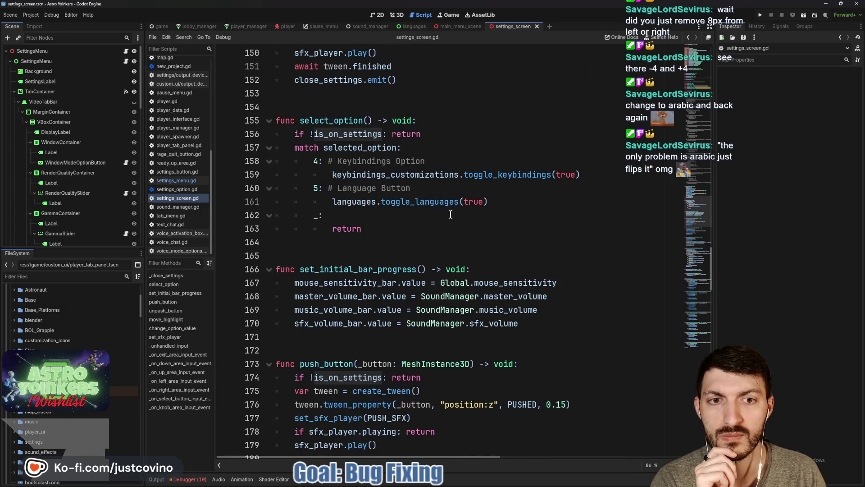
{"action": "scroll", "coordinate": [448, 217], "scroll_direction": "down", "scroll_amount": 3}
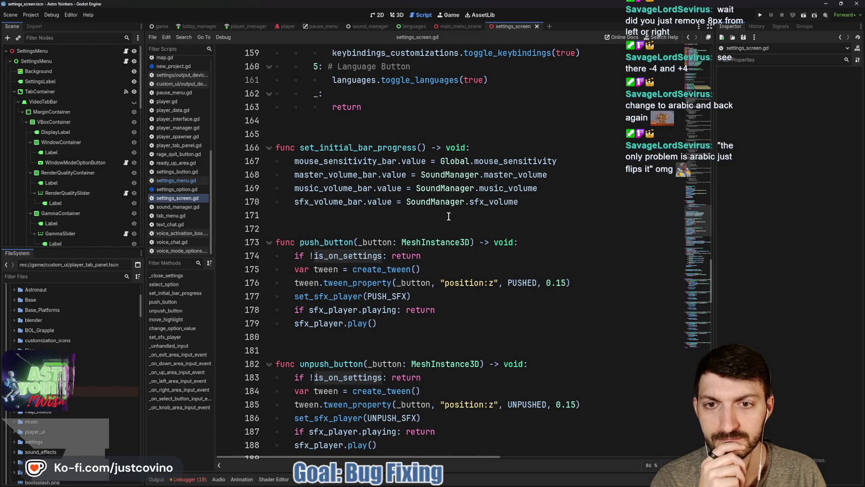
{"action": "scroll", "coordinate": [449, 216], "scroll_direction": "down", "scroll_amount": 2}
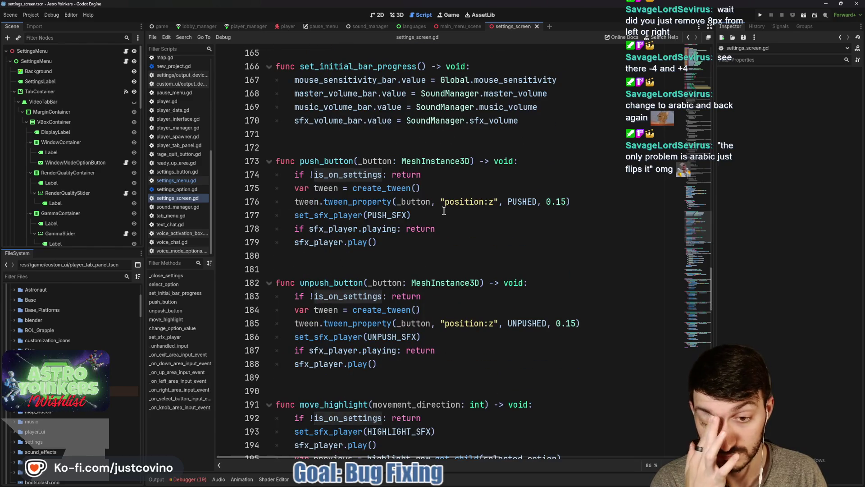
{"action": "scroll", "coordinate": [444, 210], "scroll_direction": "down", "scroll_amount": 16}
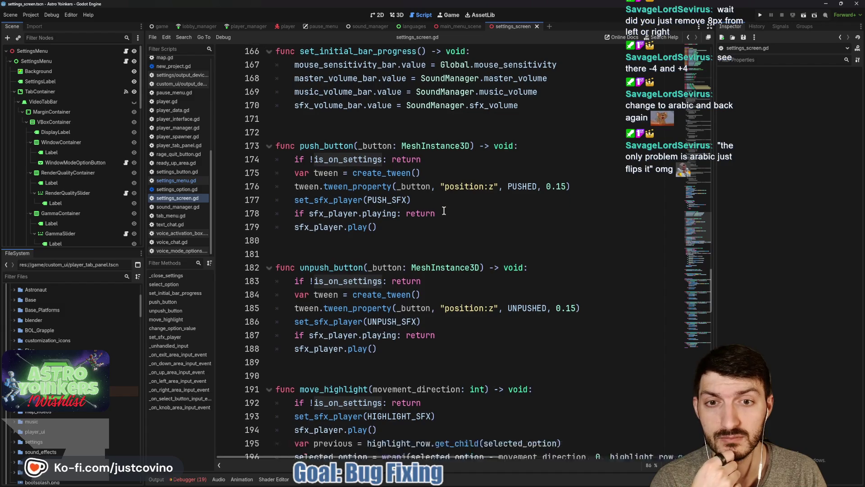
{"action": "scroll", "coordinate": [444, 211], "scroll_direction": "down", "scroll_amount": 10}
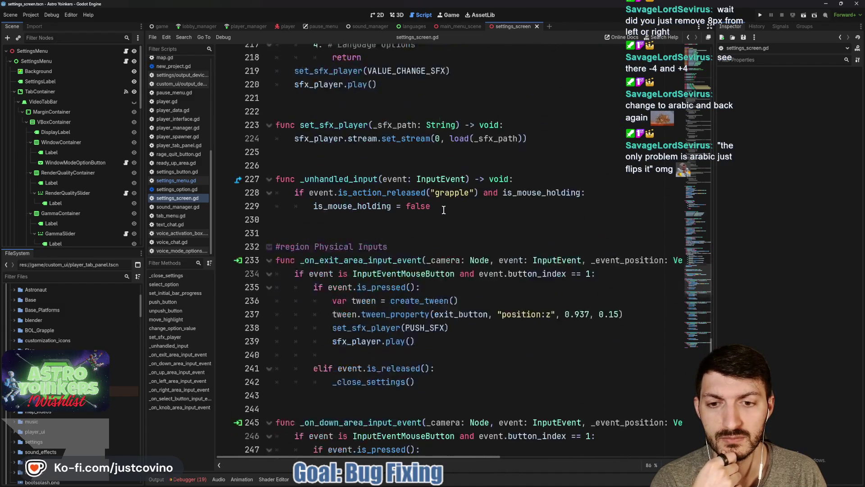
{"action": "scroll", "coordinate": [444, 211], "scroll_direction": "down", "scroll_amount": 10}
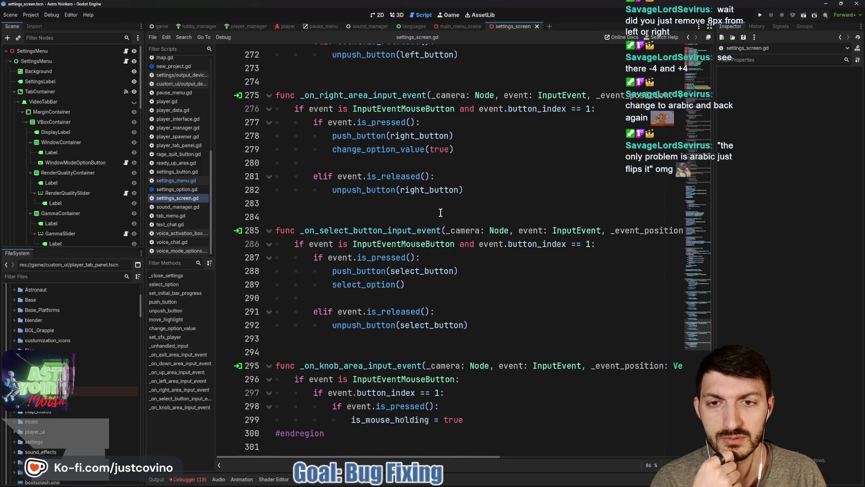
{"action": "scroll", "coordinate": [444, 211], "scroll_direction": "up", "scroll_amount": 5}
{"action": "scroll", "coordinate": [440, 212], "scroll_direction": "up", "scroll_amount": 5}
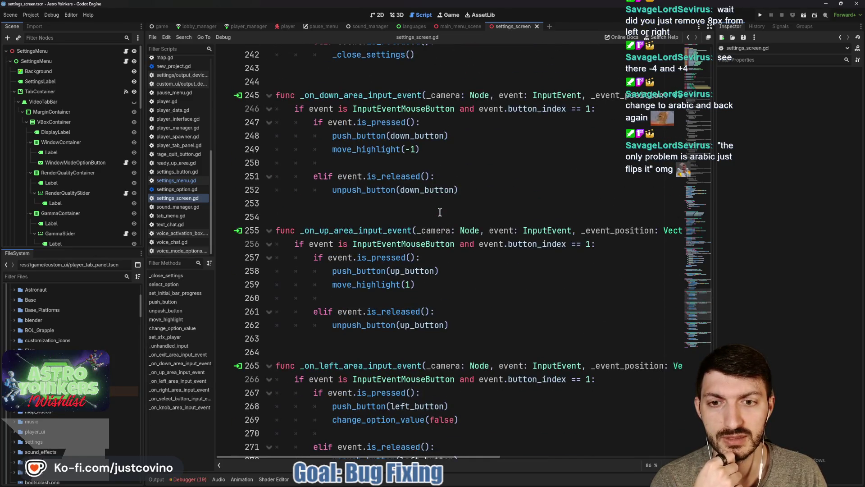
{"action": "scroll", "coordinate": [440, 212], "scroll_direction": "up", "scroll_amount": 5}
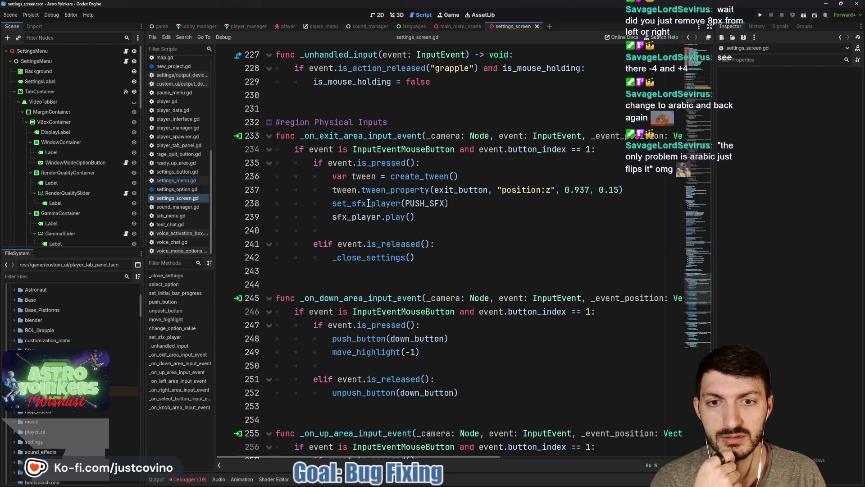
{"action": "double_click", "coordinate": [362, 257]}
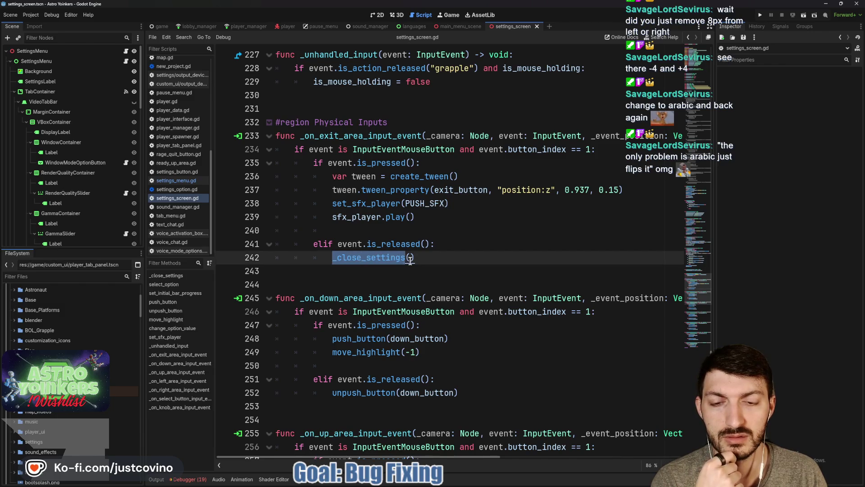
{"action": "left_click", "coordinate": [357, 258], "text": "ctrl"}
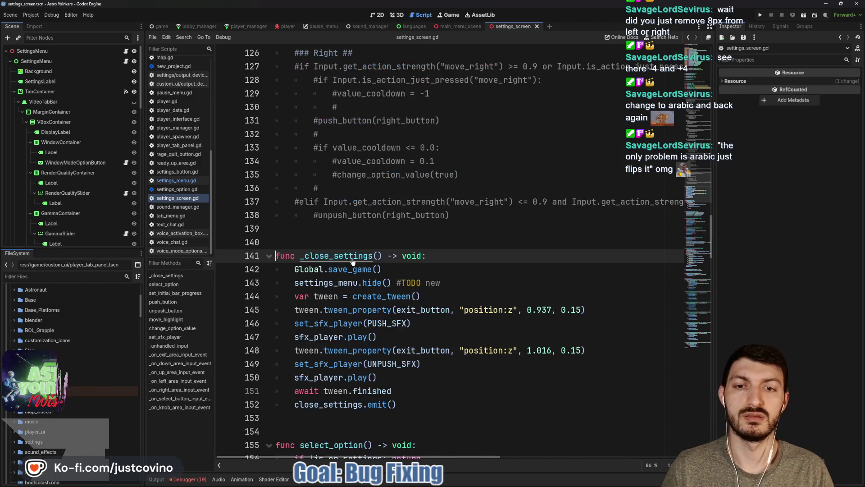
{"action": "scroll", "coordinate": [416, 225], "scroll_direction": "down", "scroll_amount": 2}
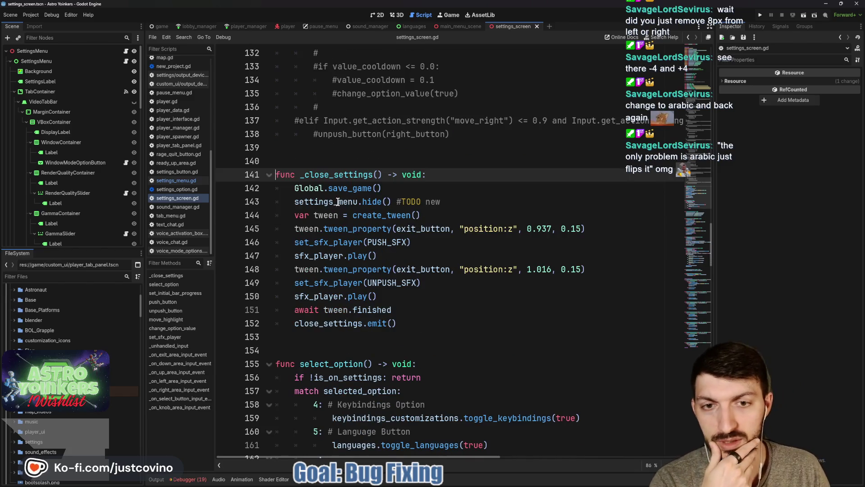
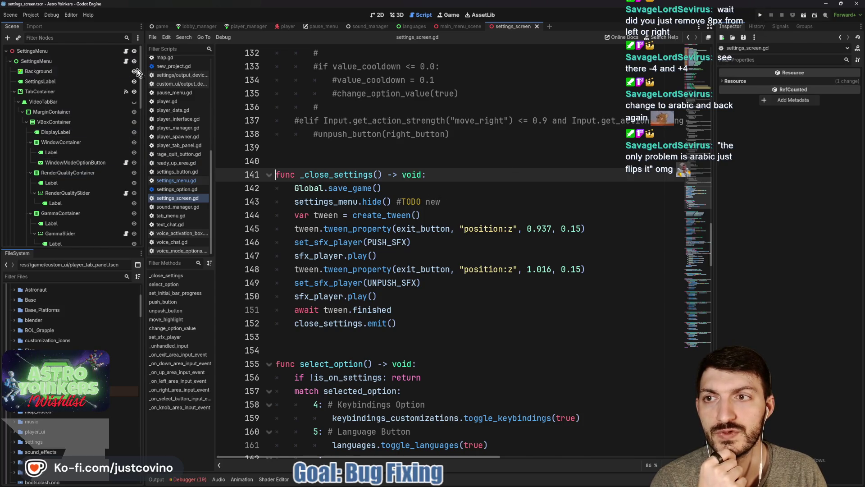
Step: Save settings_screen.gd and inspect the SettingsMenu node's settings_menu.gd script
{"action": "left_click", "coordinate": [421, 158]}
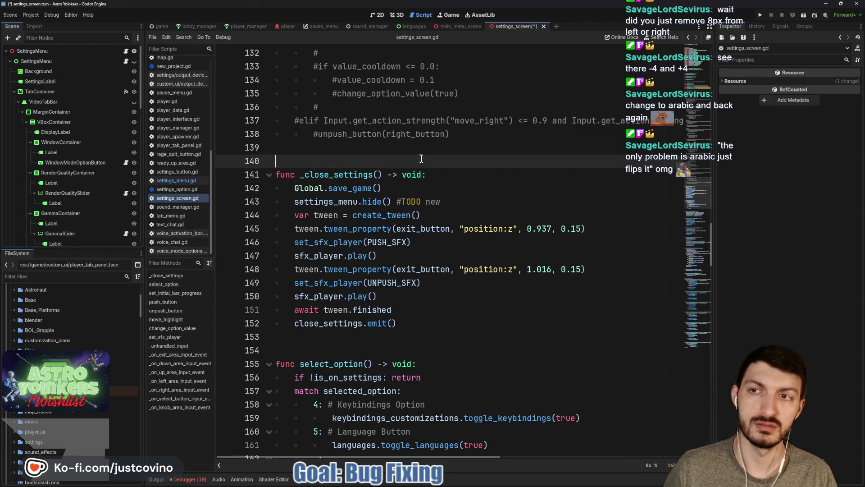
{"action": "key", "text": "ctrl+s"}
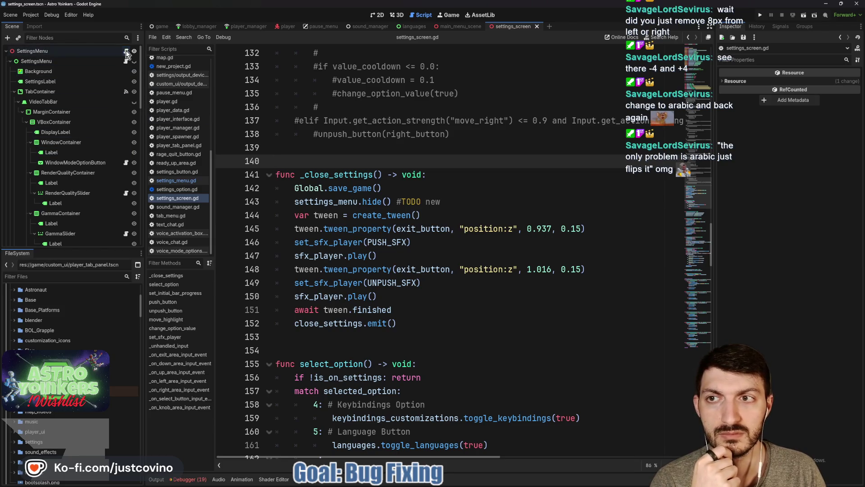
{"action": "left_click", "coordinate": [126, 63]}
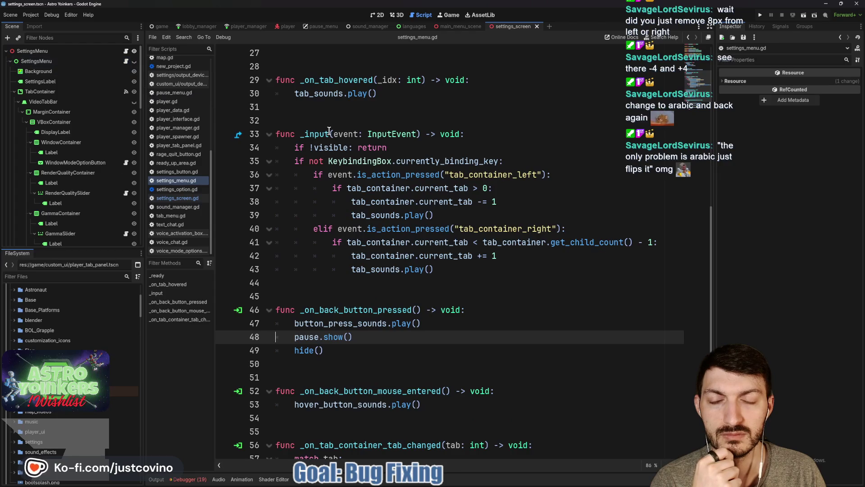
{"action": "scroll", "coordinate": [329, 131], "scroll_direction": "up", "scroll_amount": 9}
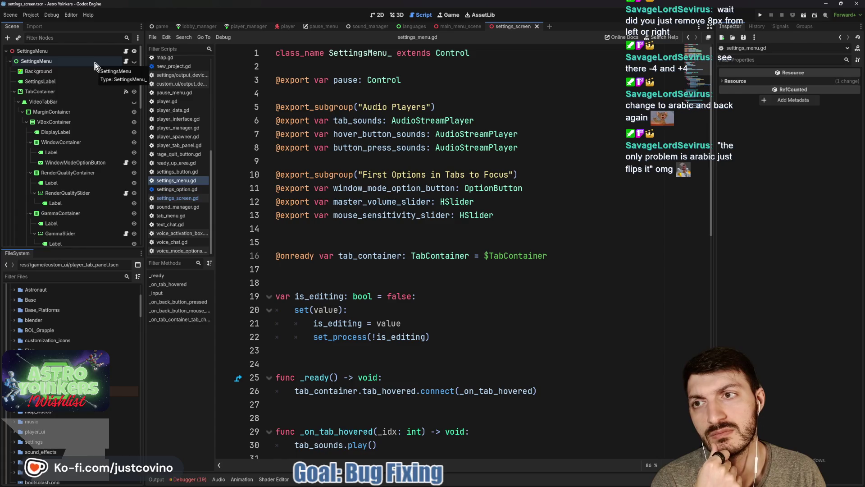
Step: Back in settings_screen.gd, select the settings_menu reference on line 143 and run the project
{"action": "left_click", "coordinate": [126, 51]}
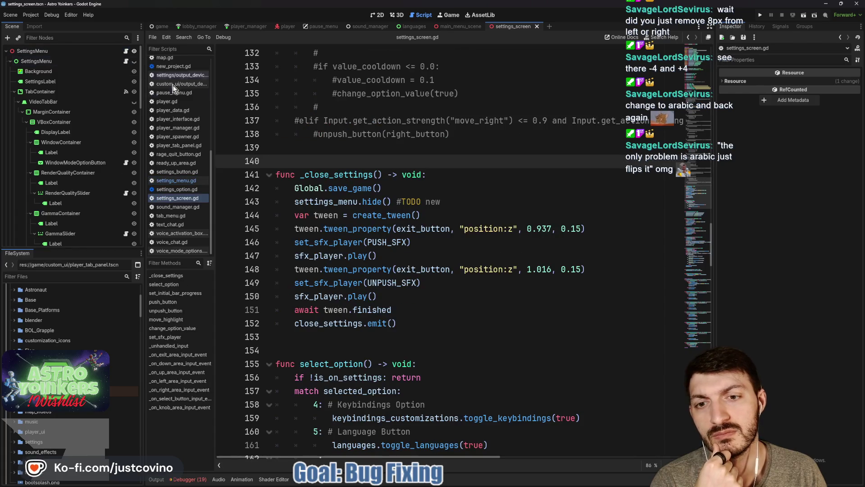
{"action": "double_click", "coordinate": [331, 202]}
{"action": "left_click", "coordinate": [760, 14]}
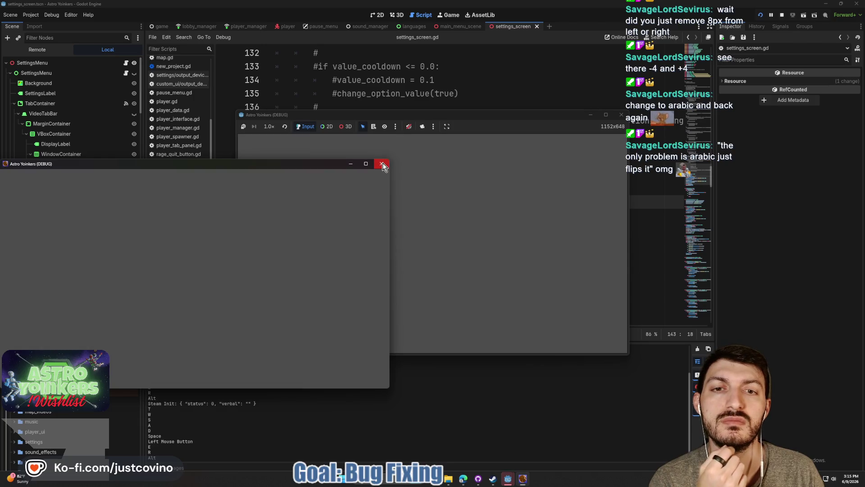
Step: In-game, open Settings, press RETURN, reopen it with Escape, then stop the run with F8
{"action": "left_click", "coordinate": [382, 164]}
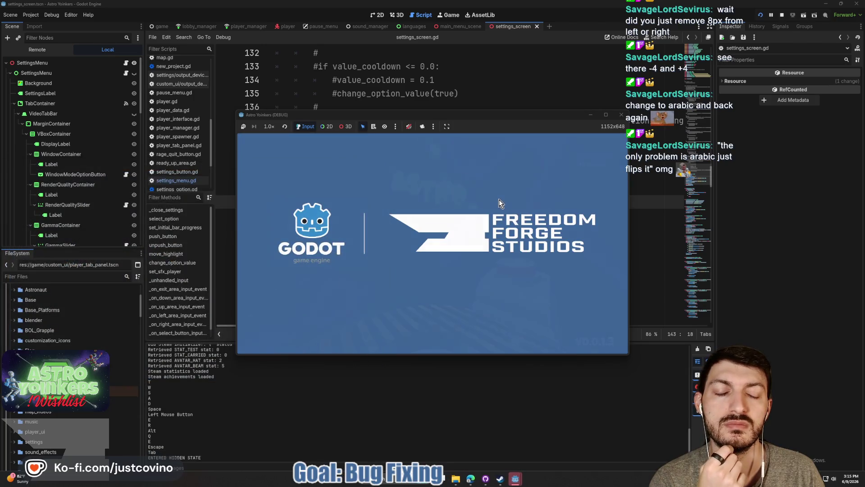
{"action": "left_click", "coordinate": [512, 298]}
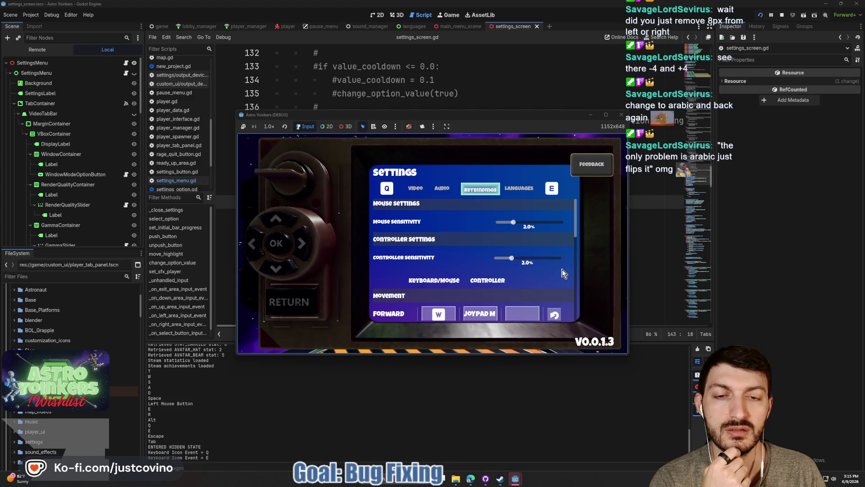
{"action": "left_click", "coordinate": [296, 298]}
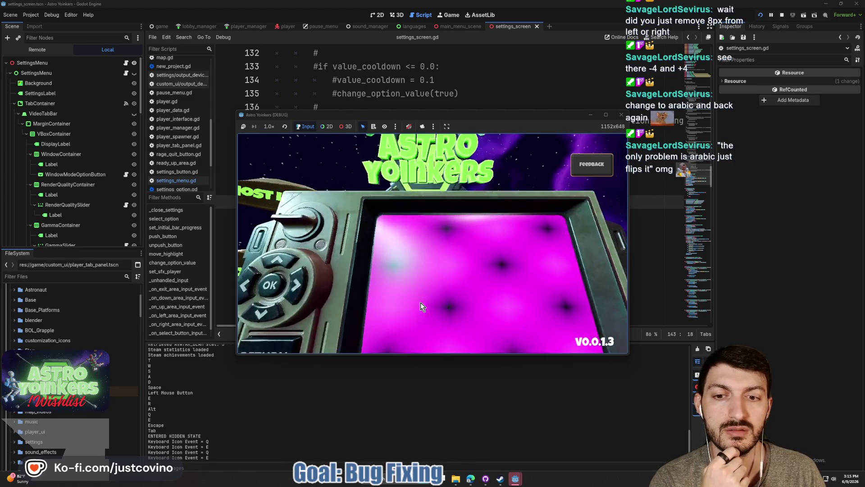
{"action": "key", "text": "Escape"}
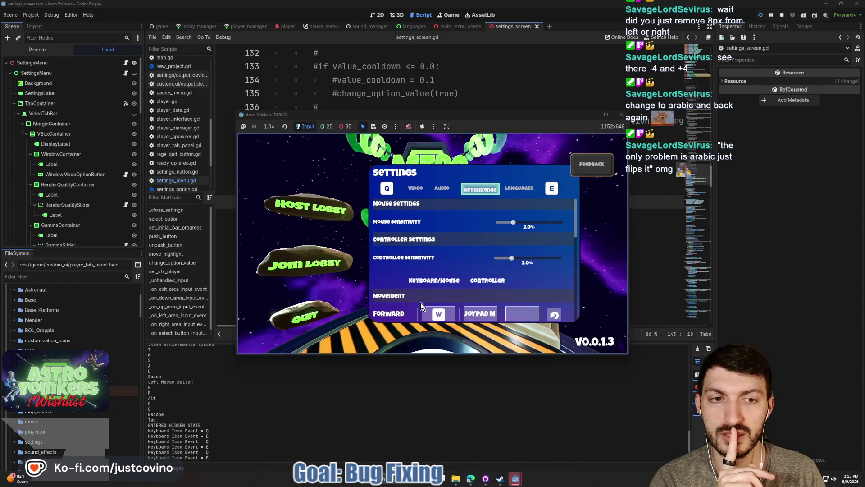
{"action": "key", "text": "F8"}
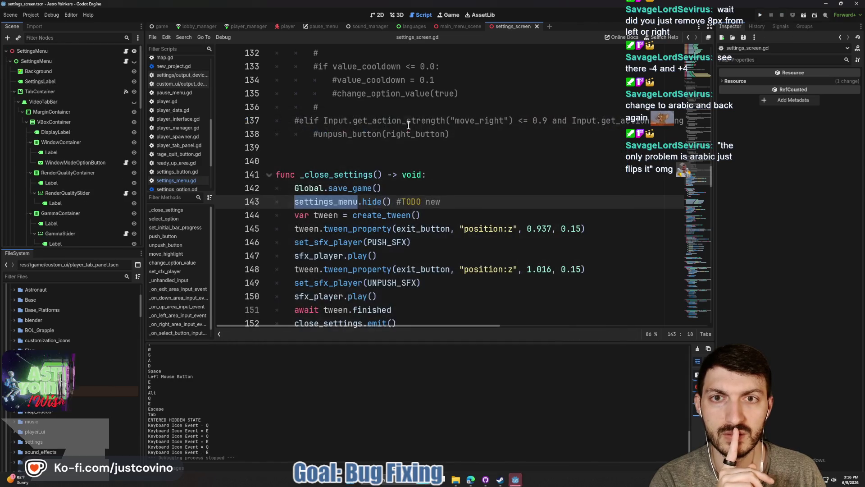
Step: Open main_menu_scene.gd and jump to its toggle_settings function
{"action": "scroll", "coordinate": [378, 205], "scroll_direction": "down", "scroll_amount": 2}
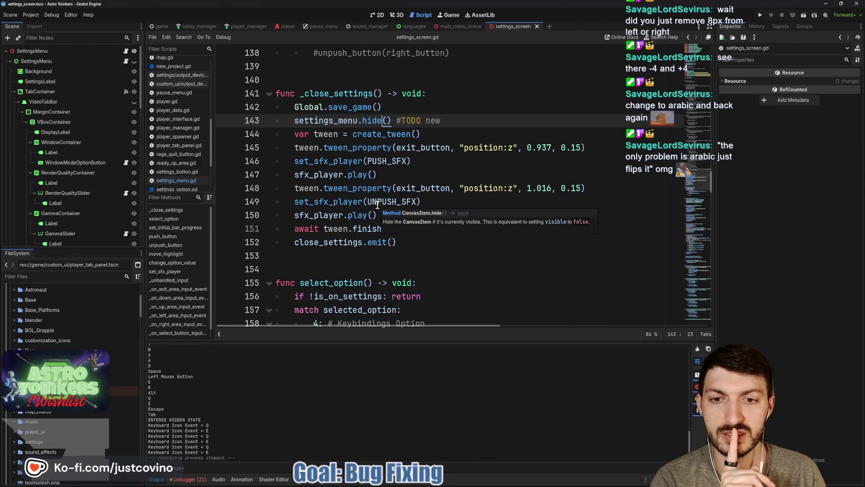
{"action": "double_click", "coordinate": [334, 242]}
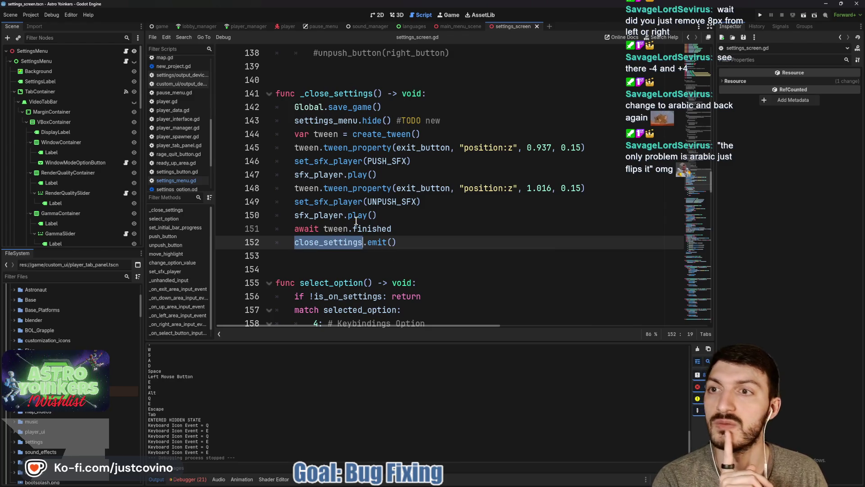
{"action": "left_click", "coordinate": [457, 27]}
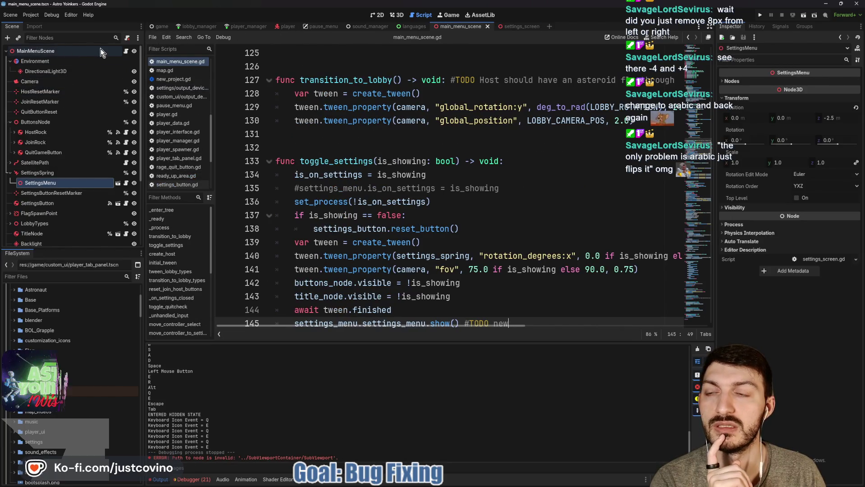
{"action": "left_click", "coordinate": [126, 51]}
{"action": "scroll", "coordinate": [368, 160], "scroll_direction": "down", "scroll_amount": 15}
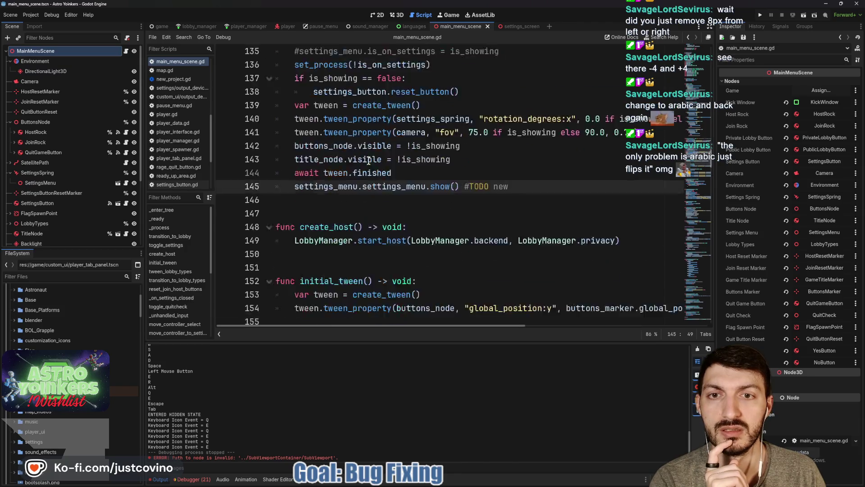
{"action": "scroll", "coordinate": [368, 161], "scroll_direction": "down", "scroll_amount": 5}
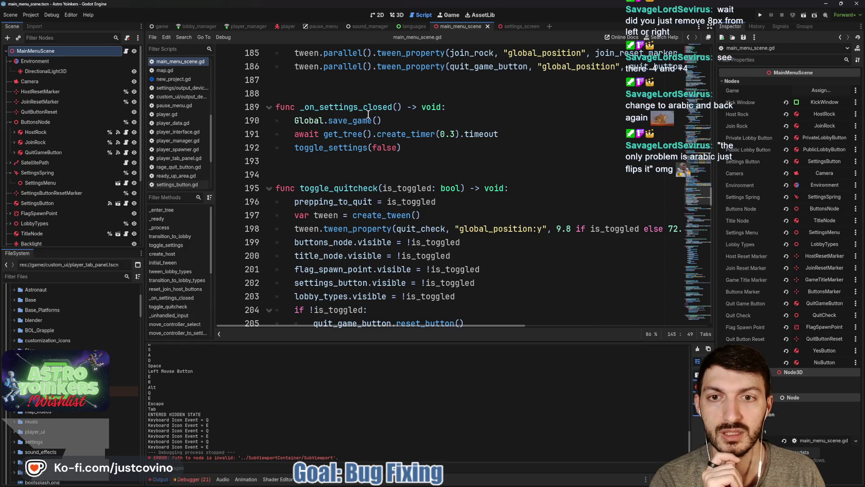
{"action": "left_click", "coordinate": [331, 147], "text": "ctrl"}
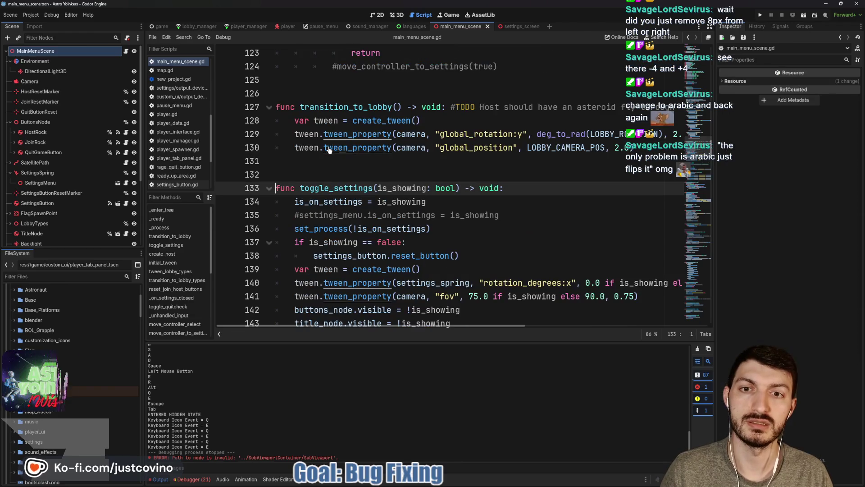
{"action": "scroll", "coordinate": [426, 191], "scroll_direction": "down", "scroll_amount": 1}
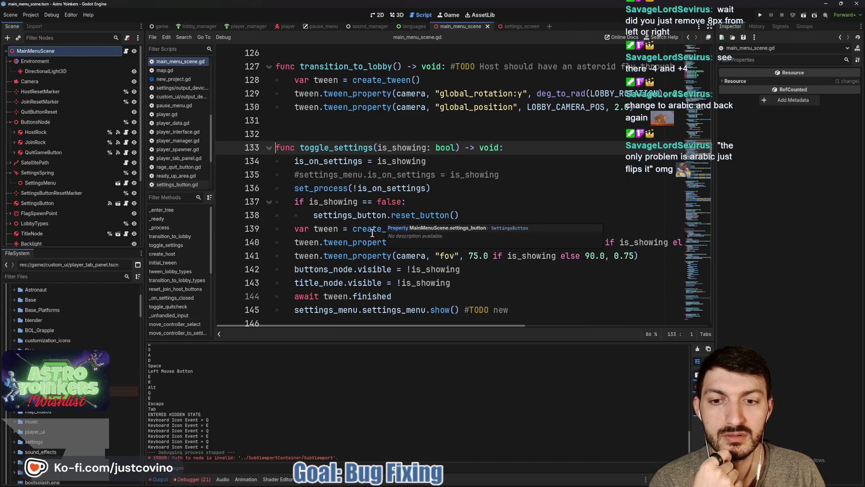
{"action": "scroll", "coordinate": [373, 233], "scroll_direction": "down", "scroll_amount": 1}
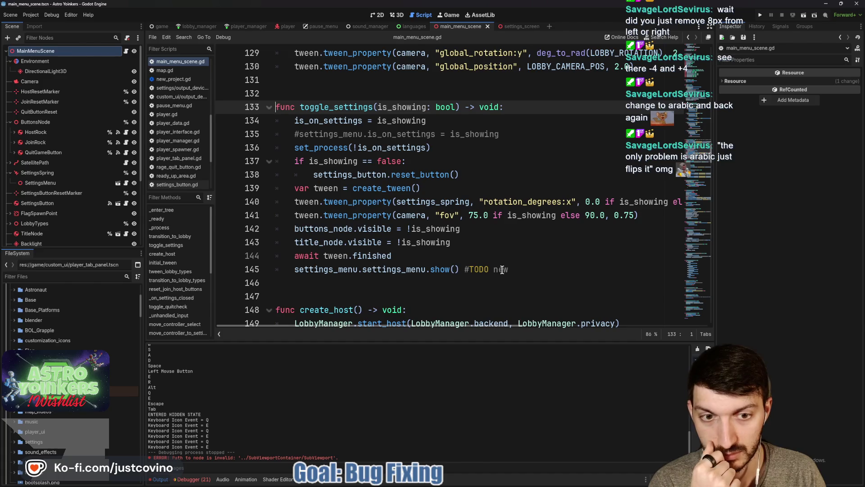
Step: Edit line 145 of toggle_settings, changing show to hide and then to visible, saving in between
{"action": "double_click", "coordinate": [450, 268]}
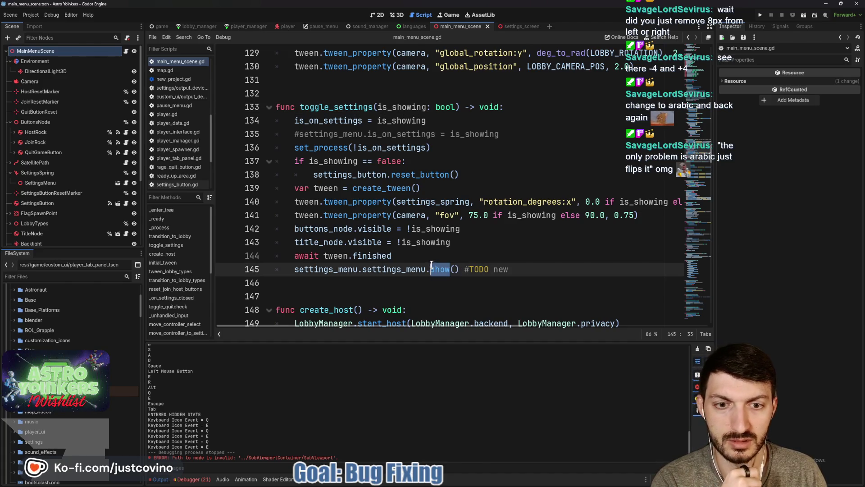
{"action": "type", "text": "hide"}
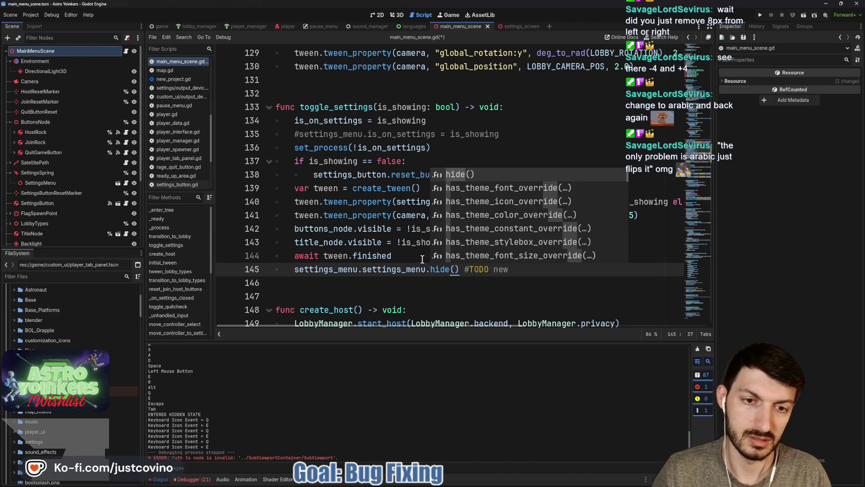
{"action": "left_click", "coordinate": [422, 258]}
{"action": "key", "text": "ctrl+s"}
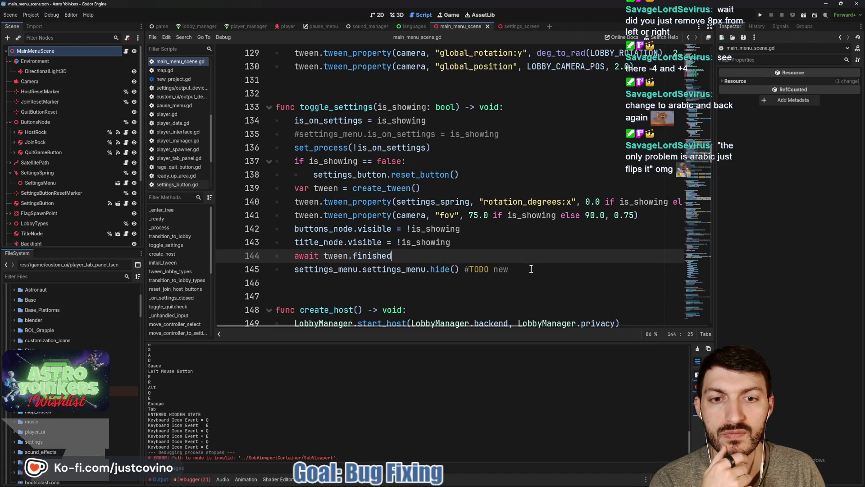
{"action": "left_click_drag", "start_coordinate": [531, 269], "coordinate": [439, 269]}
{"action": "type", "text": "vs"}
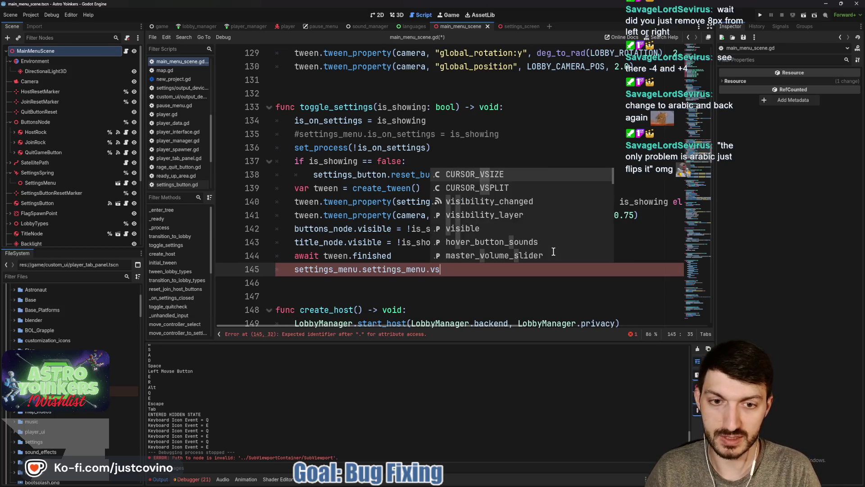
{"action": "type", "text": "visible"}
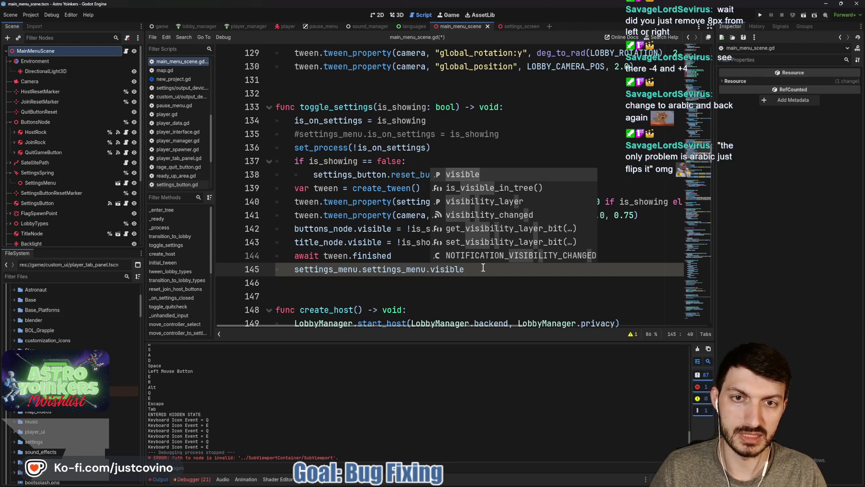
Step: Delete lines 144–145 from toggle_settings, save, and run the game
{"action": "triple_click", "coordinate": [306, 270]}
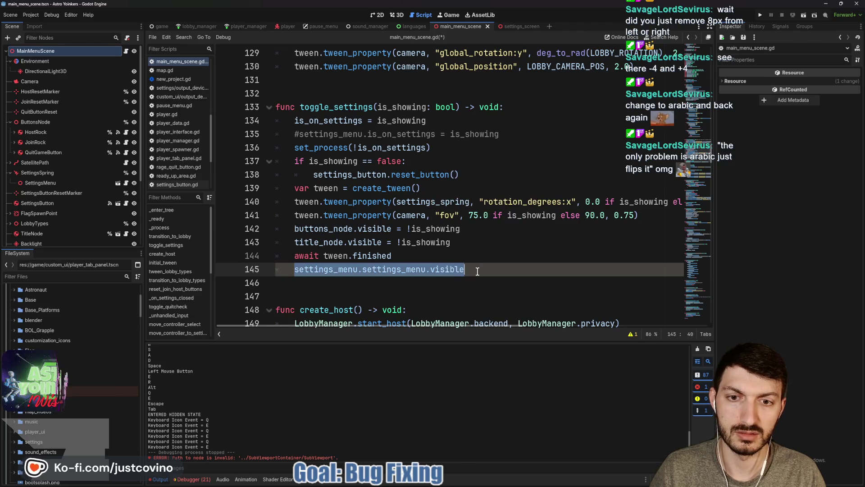
{"action": "left_click", "coordinate": [277, 262], "text": "shift"}
{"action": "key", "text": "BackSpace"}
{"action": "key", "text": "ctrl+s"}
{"action": "left_click", "coordinate": [758, 13]}
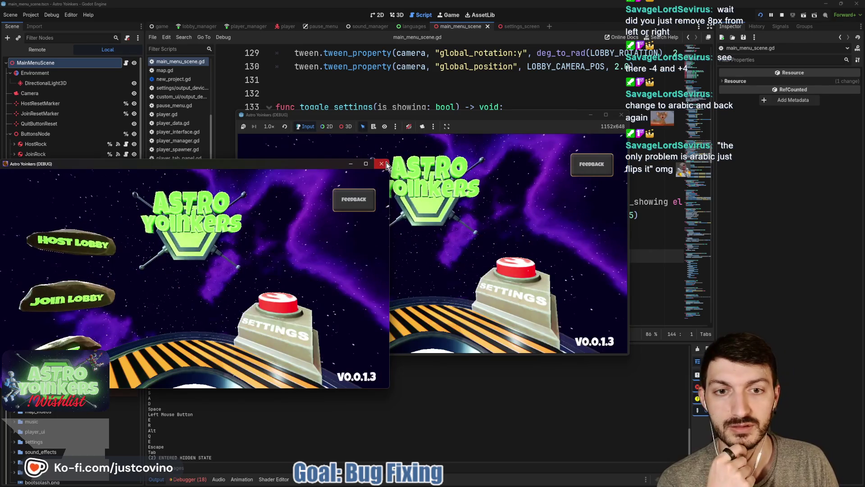
Step: In-game, open and close Settings, stop the run, and resume at line 144 of main_menu_scene.gd
{"action": "left_click", "coordinate": [382, 163]}
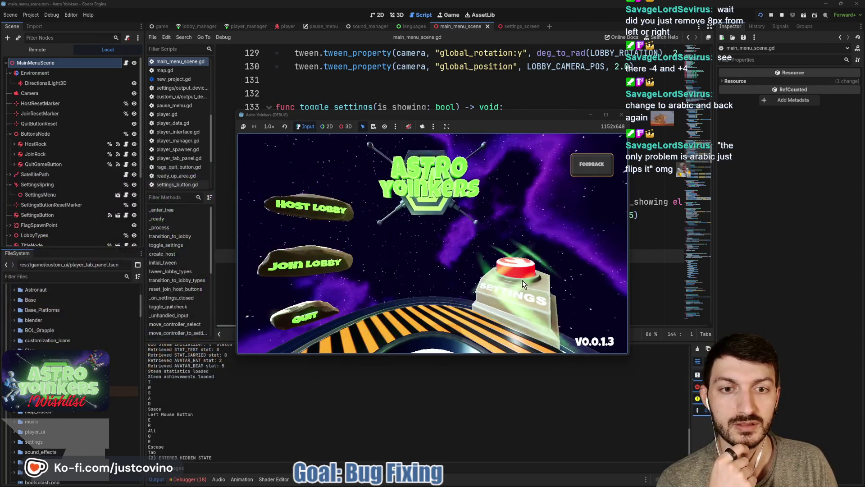
{"action": "left_click", "coordinate": [508, 276]}
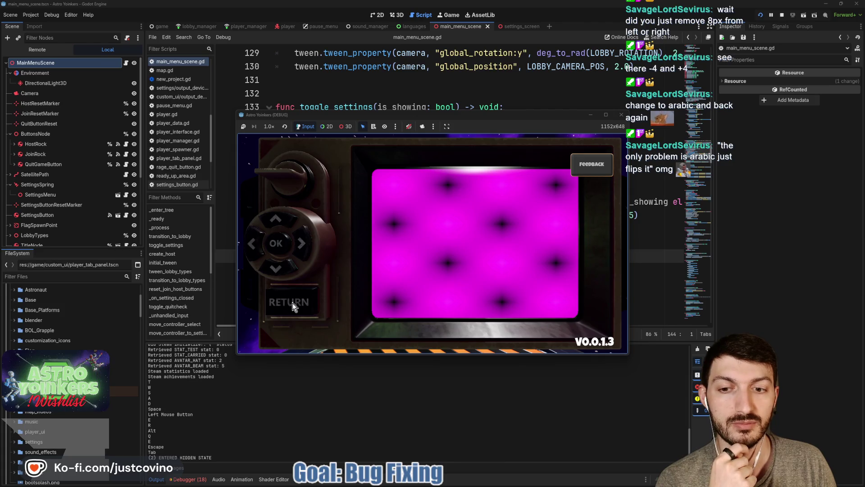
{"action": "left_click", "coordinate": [351, 305]}
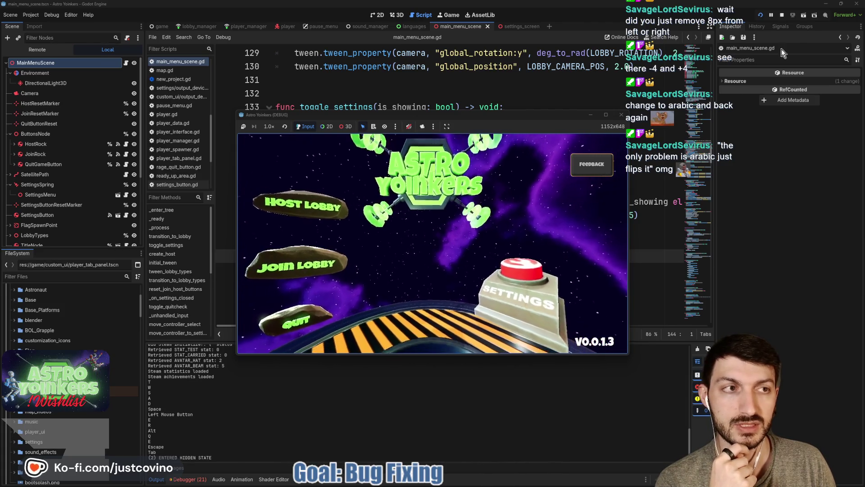
{"action": "left_click", "coordinate": [781, 16]}
{"action": "left_click", "coordinate": [391, 252]}
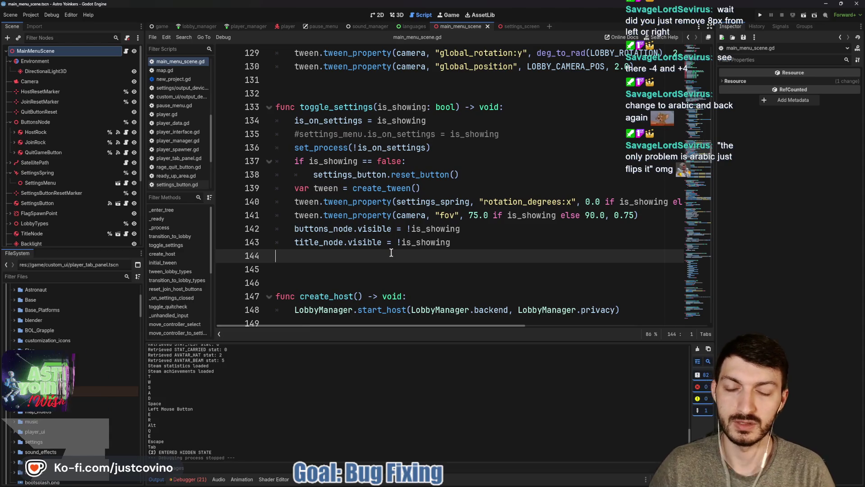
Step: Add 'await tween.finished' at the end of toggle_settings
{"action": "type", "text": "await tween.f"}
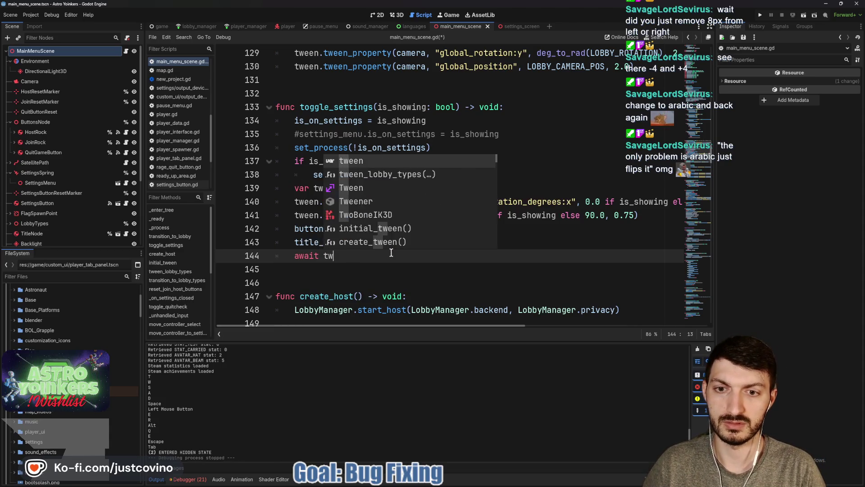
{"action": "type", "text": "inish"}
{"action": "key", "text": "Return"}
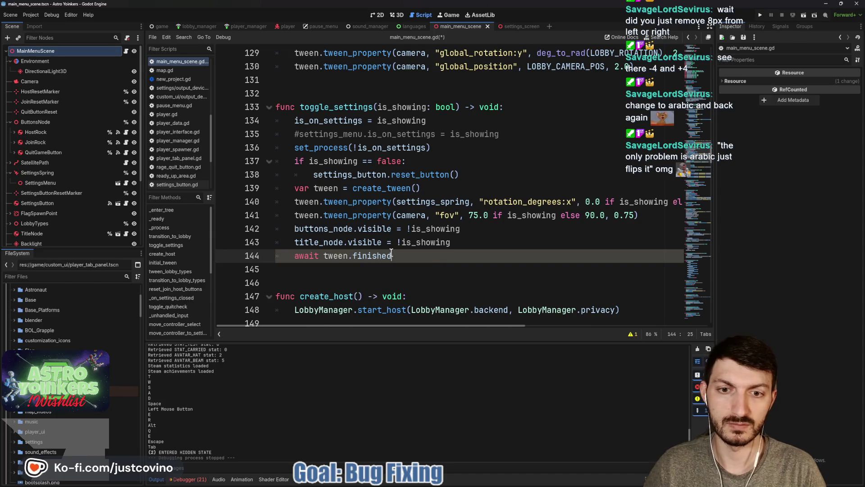
{"action": "key", "text": "Return"}
Step: Add 'settings_menu.settings_menu.visible = is_showing', save, and run the game
{"action": "type", "text": "settin"}
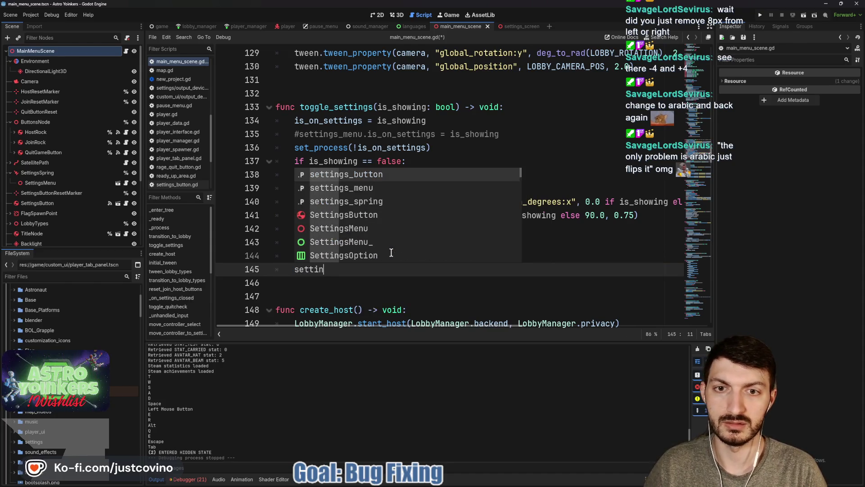
{"action": "key", "text": "Down"}
{"action": "key", "text": "Return"}
{"action": "type", "text": ".setti"}
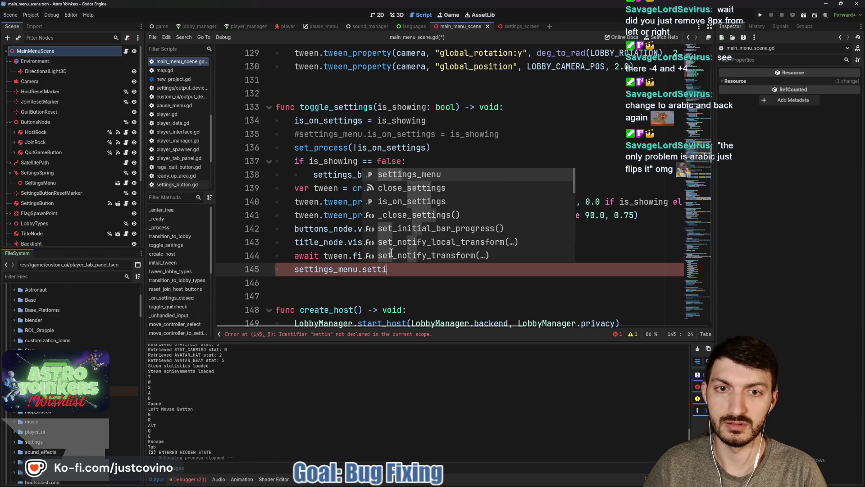
{"action": "key", "text": "Return"}
{"action": "type", "text": ".visi"}
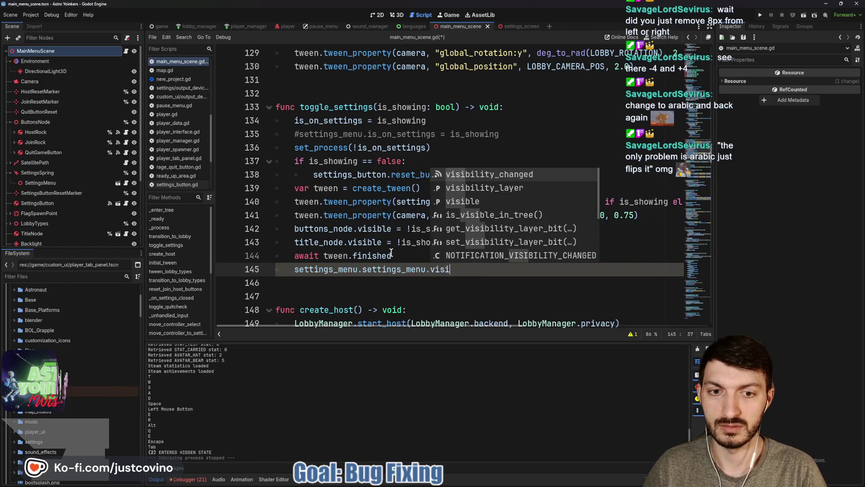
{"action": "type", "text": "ble = is_showing"}
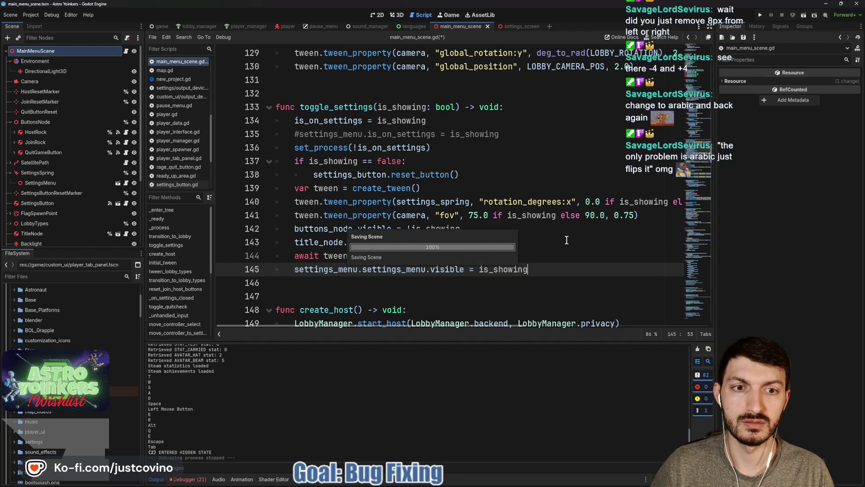
{"action": "key", "text": "ctrl+s"}
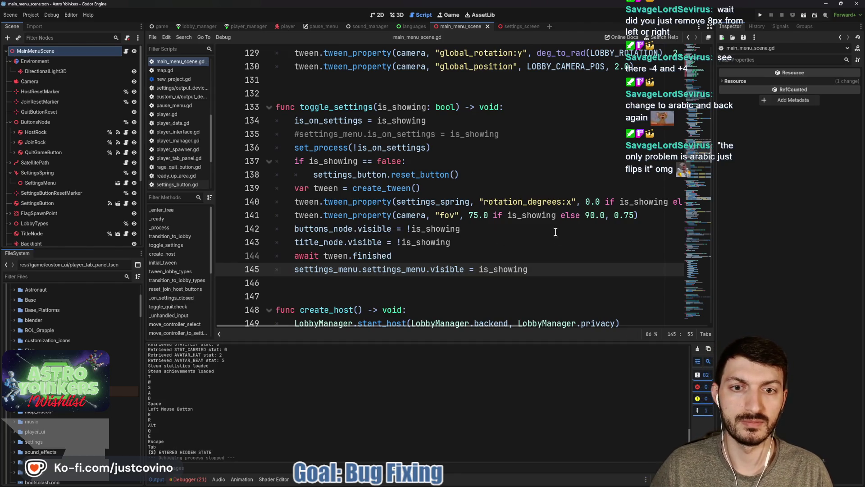
{"action": "left_click", "coordinate": [760, 15]}
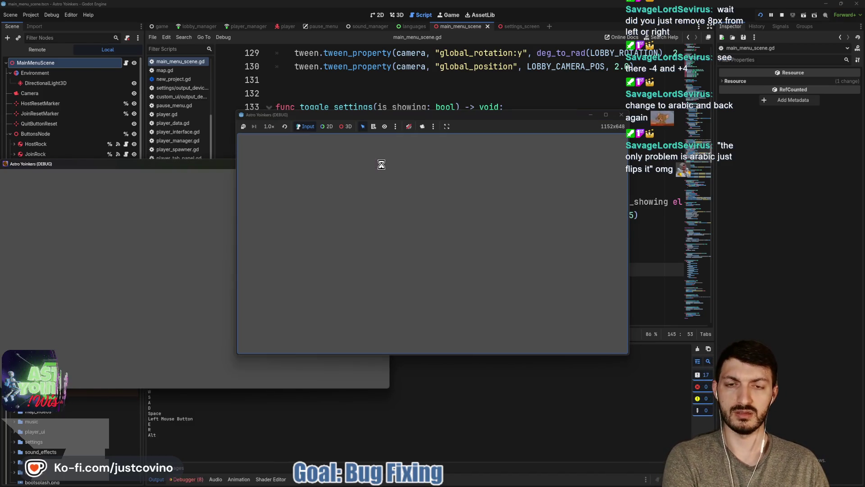
Step: In-game, open Settings and return, then stop the run with F8
{"action": "left_click", "coordinate": [384, 163]}
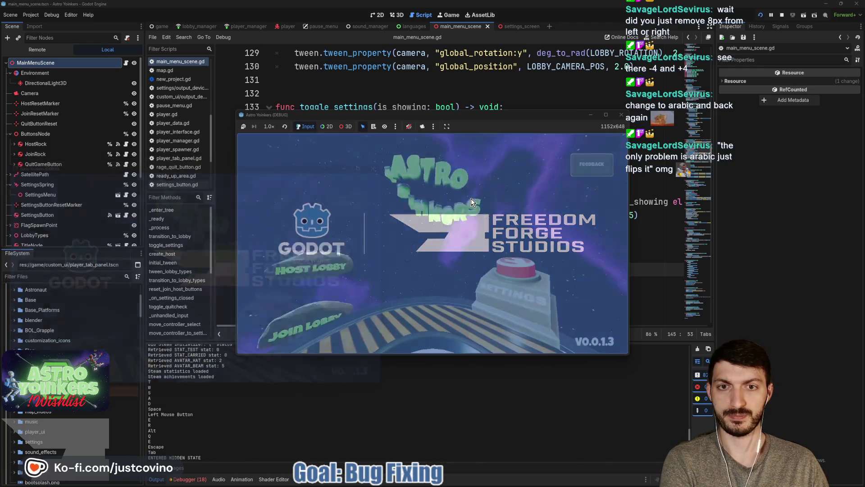
{"action": "left_click", "coordinate": [510, 296]}
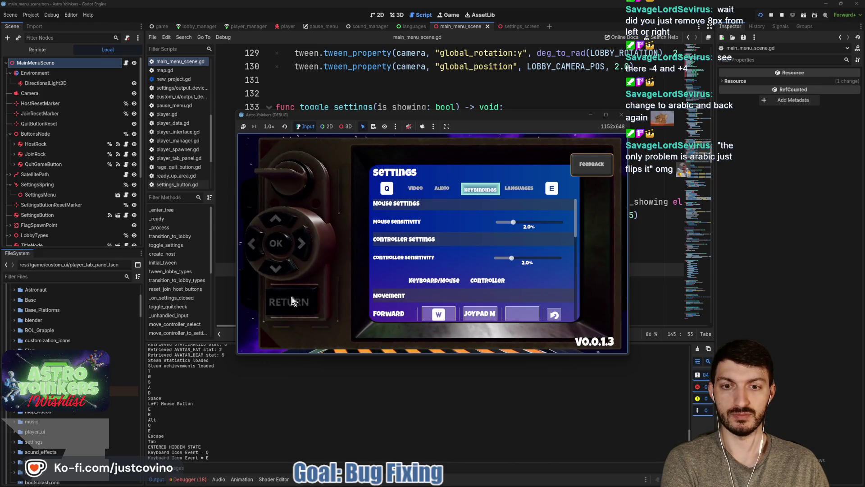
{"action": "left_click", "coordinate": [293, 301]}
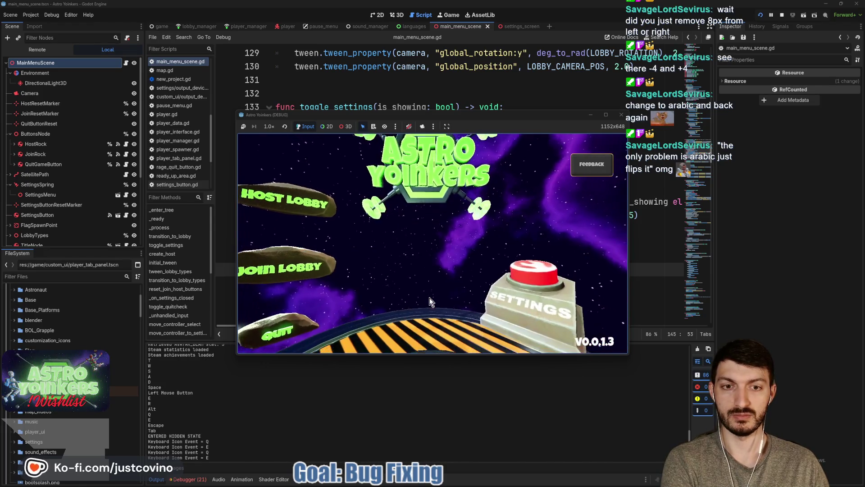
{"action": "key", "text": "F8"}
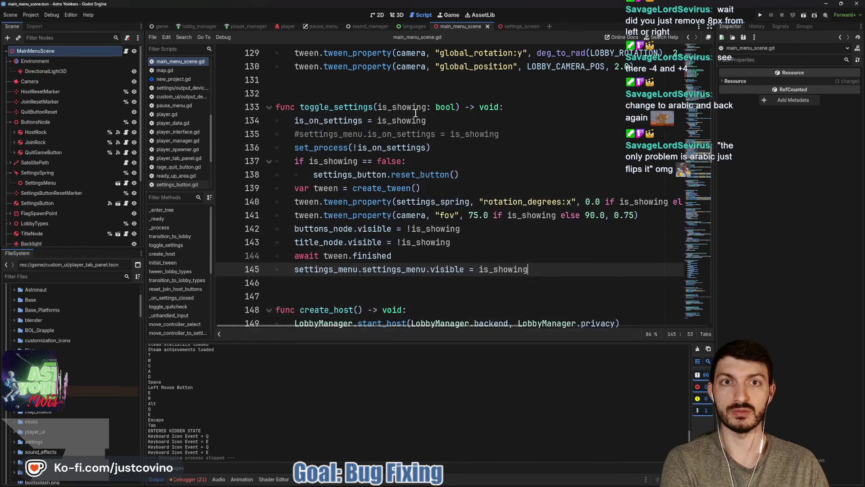
Step: Go to the settings_screen script and switch to the 3D workspace
{"action": "left_click", "coordinate": [511, 28]}
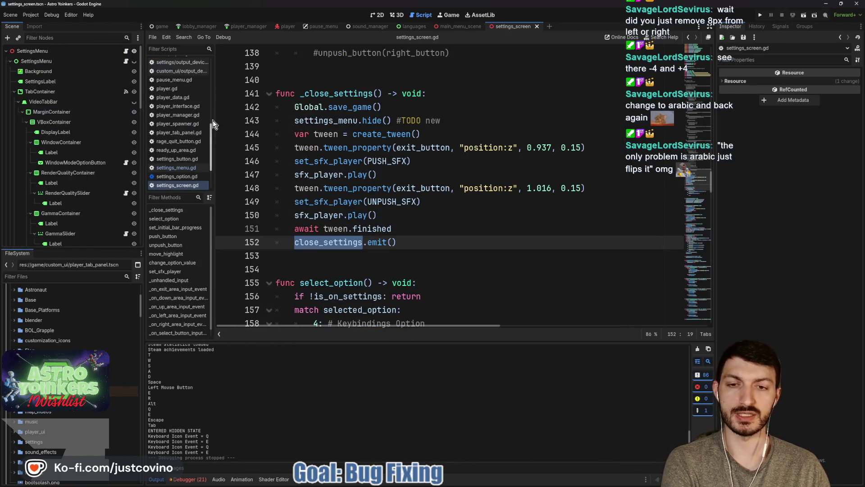
{"action": "key", "text": "Up"}
{"action": "left_click", "coordinate": [395, 14]}
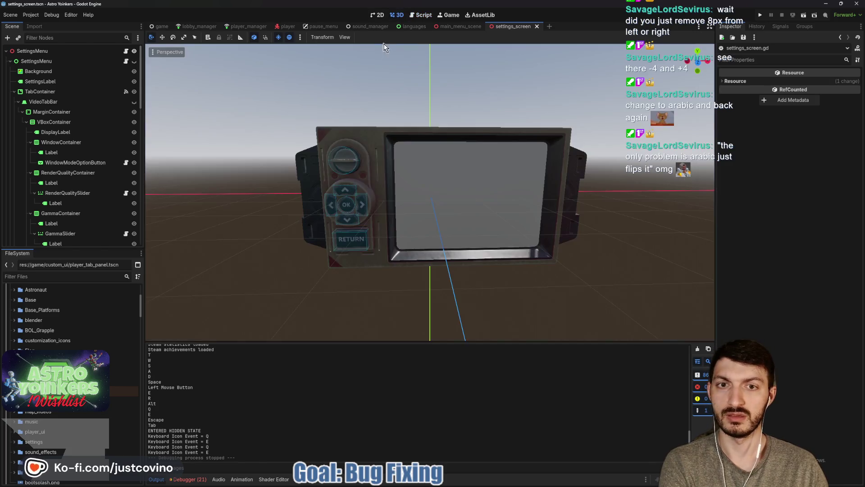
Step: Expand the Settings Display node and select its Glass mesh in the Inspector
{"action": "scroll", "coordinate": [55, 133], "scroll_direction": "down", "scroll_amount": 10}
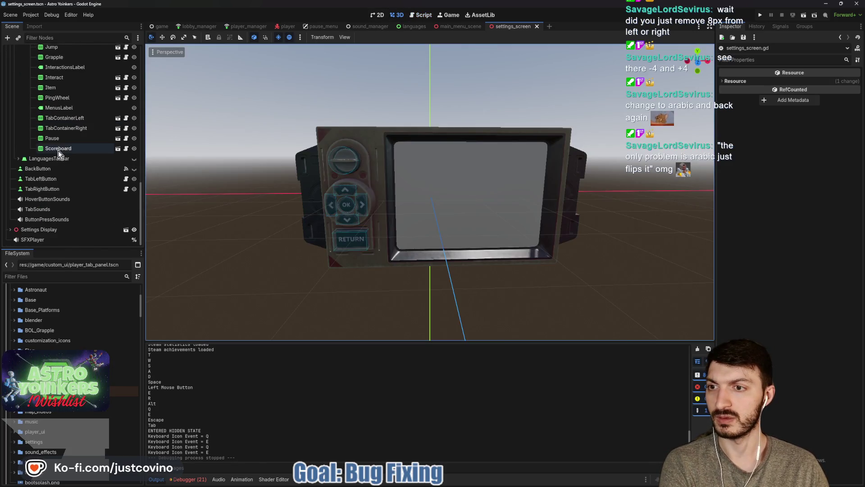
{"action": "left_click", "coordinate": [10, 229]}
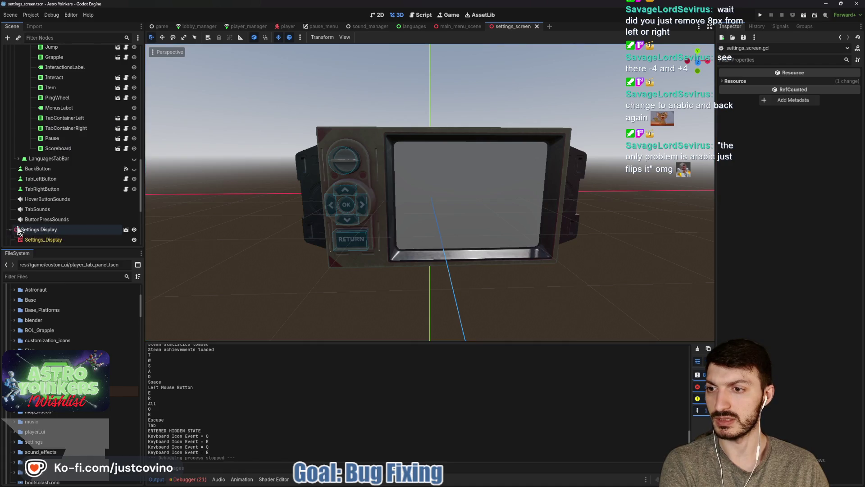
{"action": "scroll", "coordinate": [45, 157], "scroll_direction": "down", "scroll_amount": 5}
{"action": "left_click", "coordinate": [45, 126]}
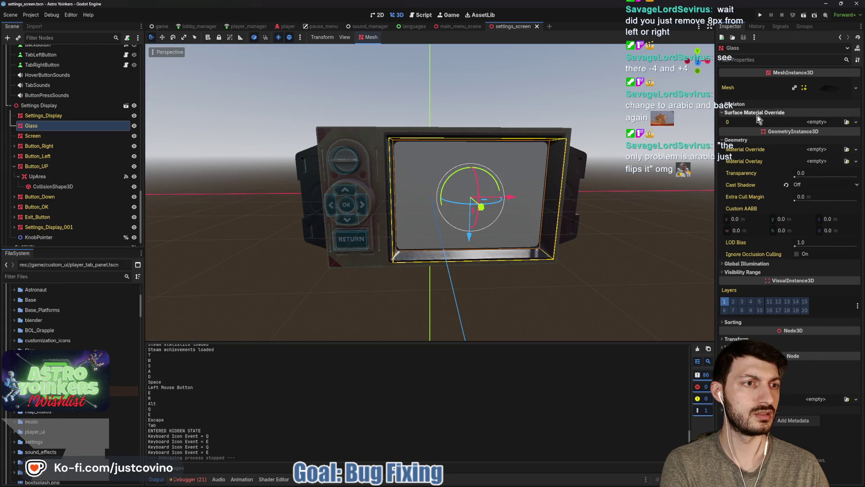
Step: Select Screen and remove the emission and albedo textures from its material override
{"action": "left_click", "coordinate": [49, 136]}
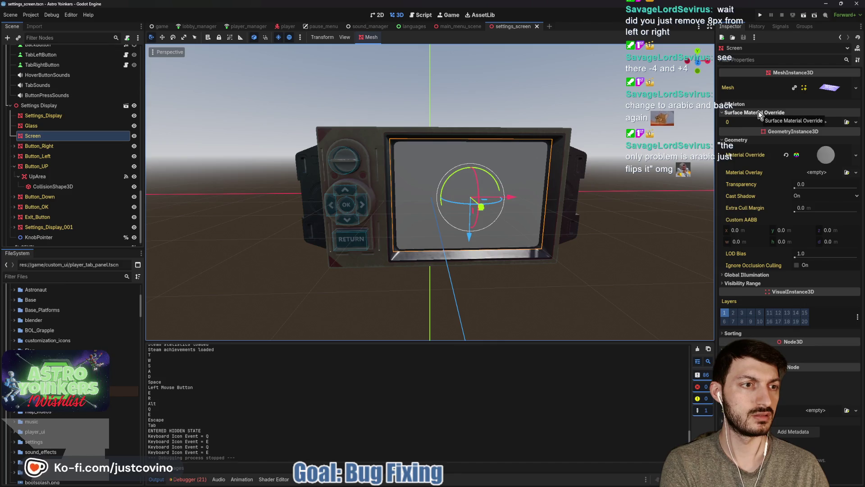
{"action": "left_click", "coordinate": [820, 156]}
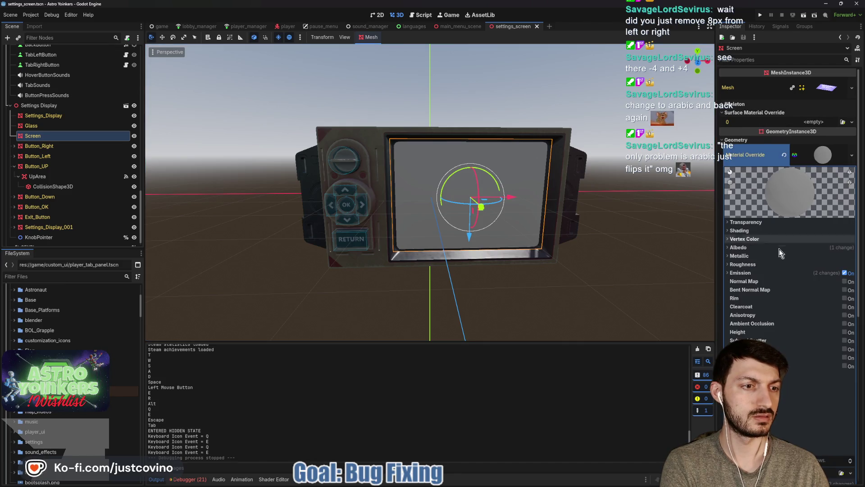
{"action": "left_click", "coordinate": [748, 273]}
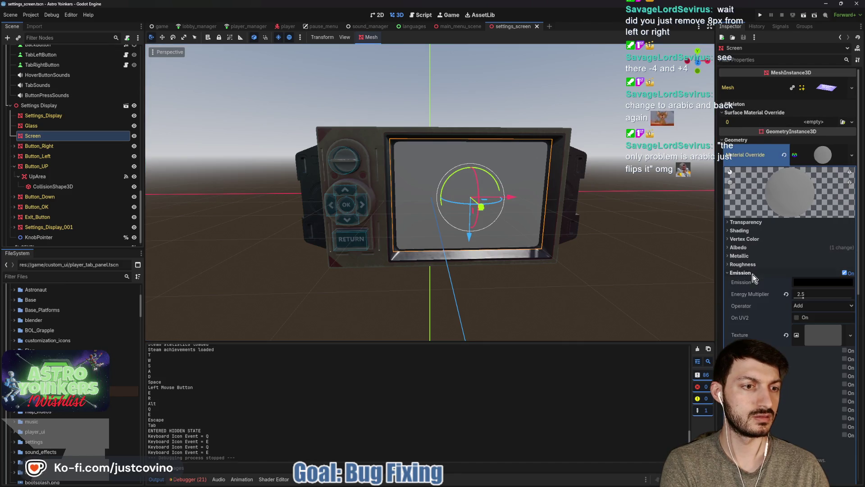
{"action": "left_click", "coordinate": [786, 335]}
{"action": "left_click", "coordinate": [786, 247]}
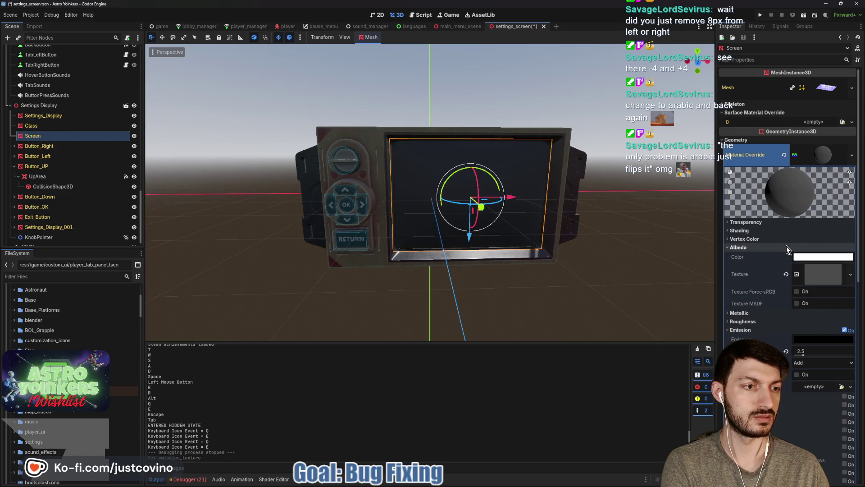
{"action": "left_click", "coordinate": [786, 270]}
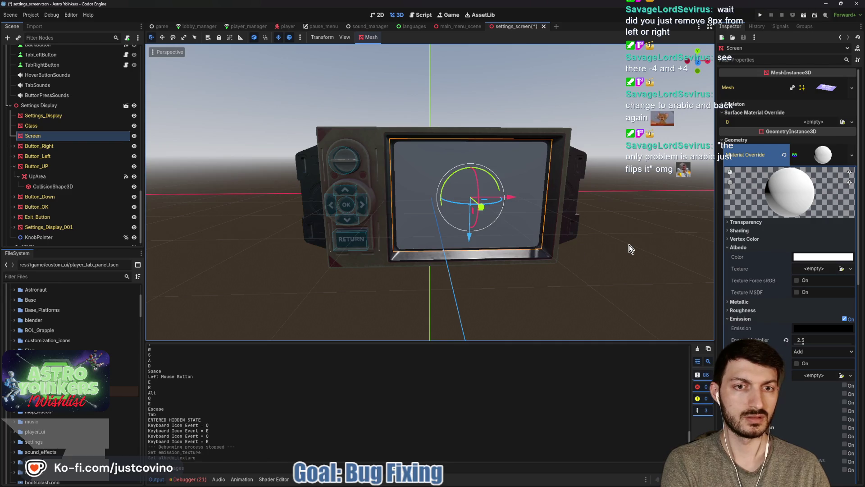
Step: Set the Screen material's albedo colour to dark grey 242424 and save the scene
{"action": "left_click_drag", "start_coordinate": [639, 250], "coordinate": [632, 251]}
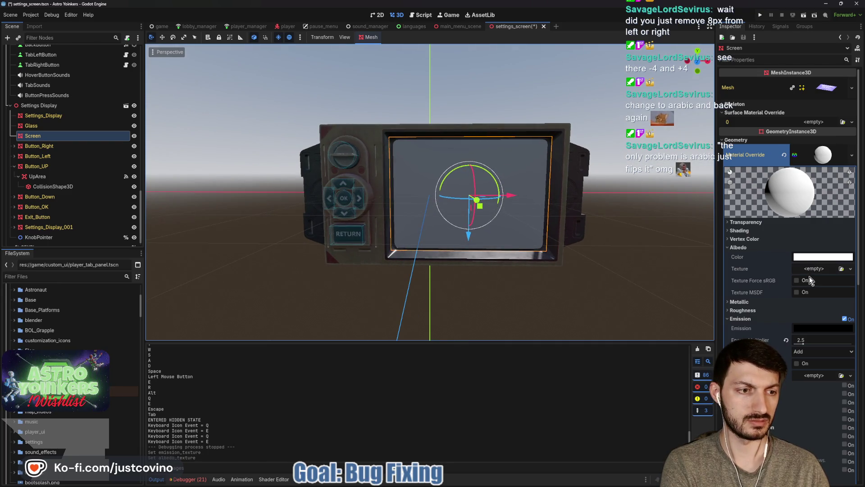
{"action": "left_click", "coordinate": [806, 257]}
{"action": "mouse_move", "coordinate": [766, 302]}
{"action": "left_mouse_down"}
{"action": "mouse_move", "coordinate": [762, 340]}
{"action": "mouse_move", "coordinate": [759, 333]}
{"action": "left_mouse_up"}
{"action": "left_click", "coordinate": [480, 271]}
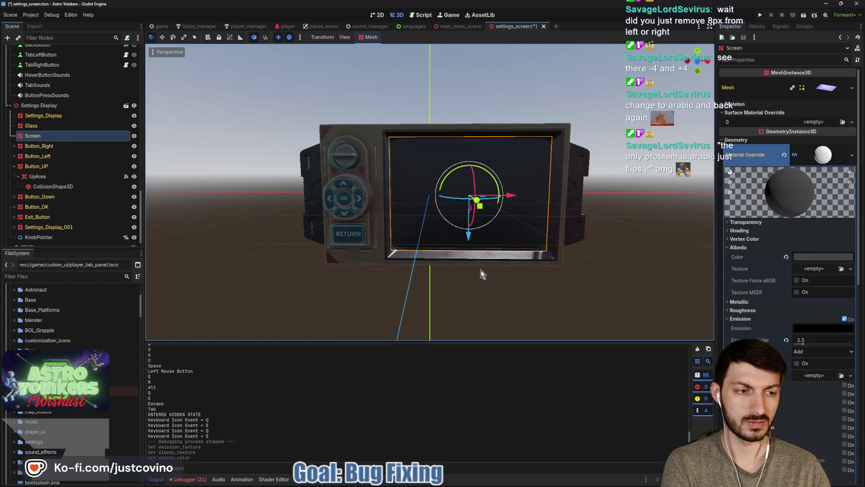
{"action": "key", "text": "ctrl+s"}
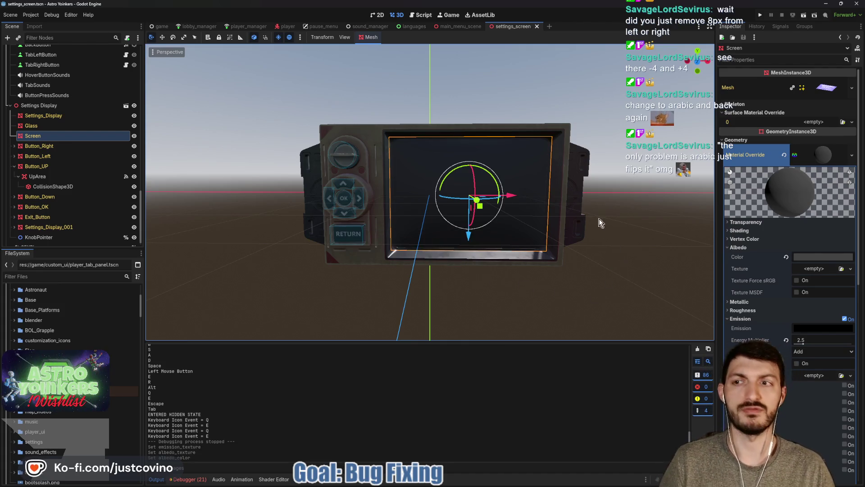
{"action": "key", "text": "ctrl+s"}
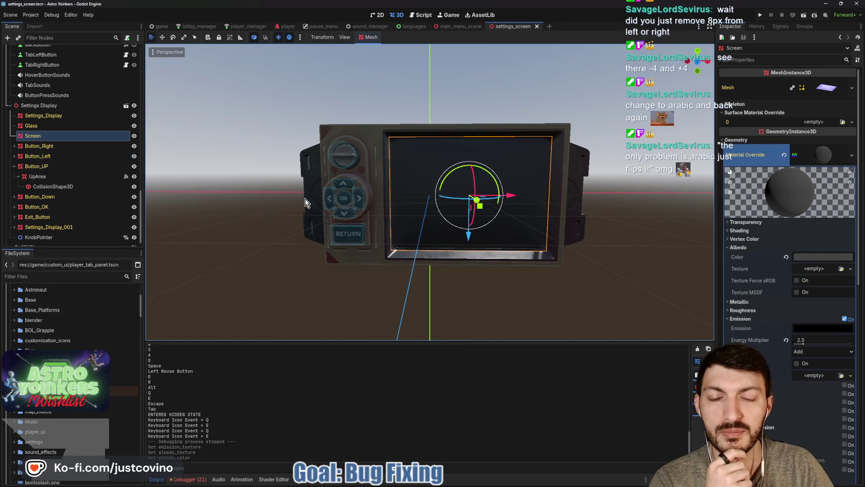
{"action": "scroll", "coordinate": [75, 166], "scroll_direction": "up", "scroll_amount": 10}
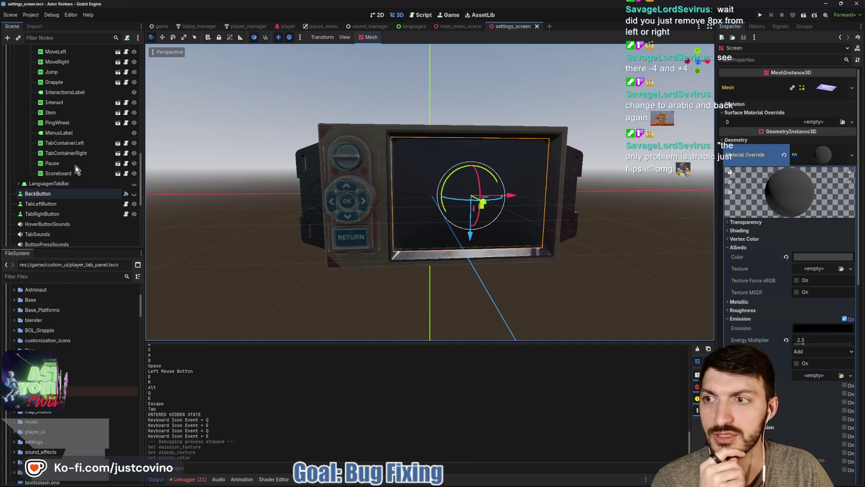
Step: Collapse KeybindingsTabBar, TabContainer and SettingsMenu, then open settings_screen.gd from the root node
{"action": "scroll", "coordinate": [75, 165], "scroll_direction": "up", "scroll_amount": 5}
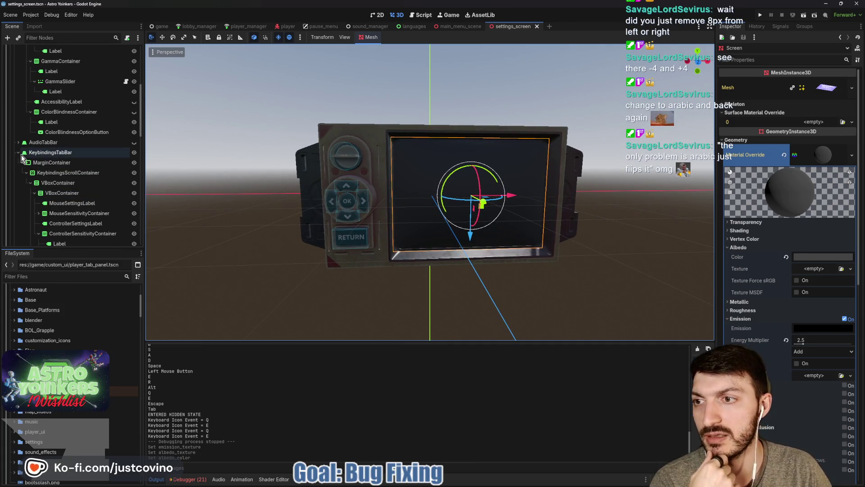
{"action": "left_click", "coordinate": [18, 152]}
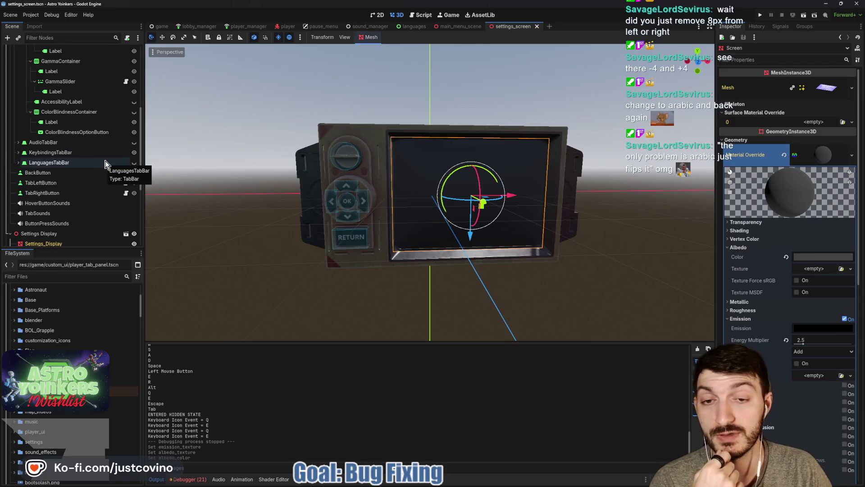
{"action": "scroll", "coordinate": [89, 196], "scroll_direction": "up", "scroll_amount": 5}
{"action": "scroll", "coordinate": [89, 196], "scroll_direction": "up", "scroll_amount": 1}
{"action": "left_click", "coordinate": [15, 91]}
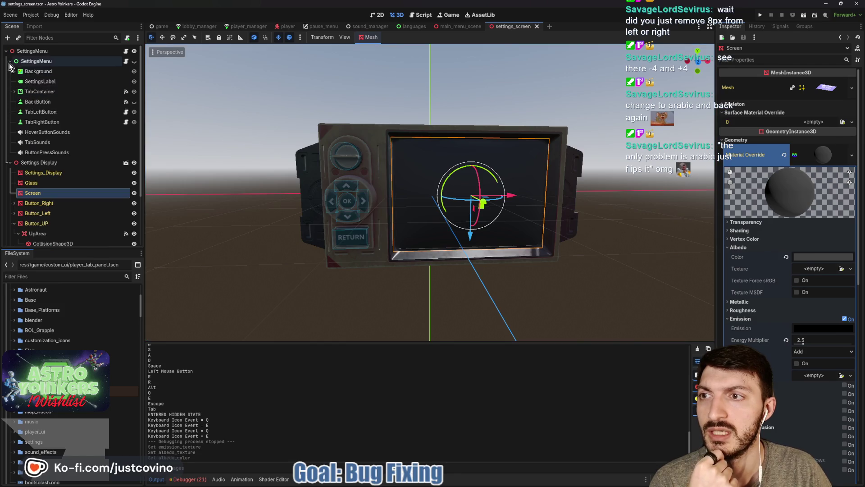
{"action": "left_click", "coordinate": [9, 62]}
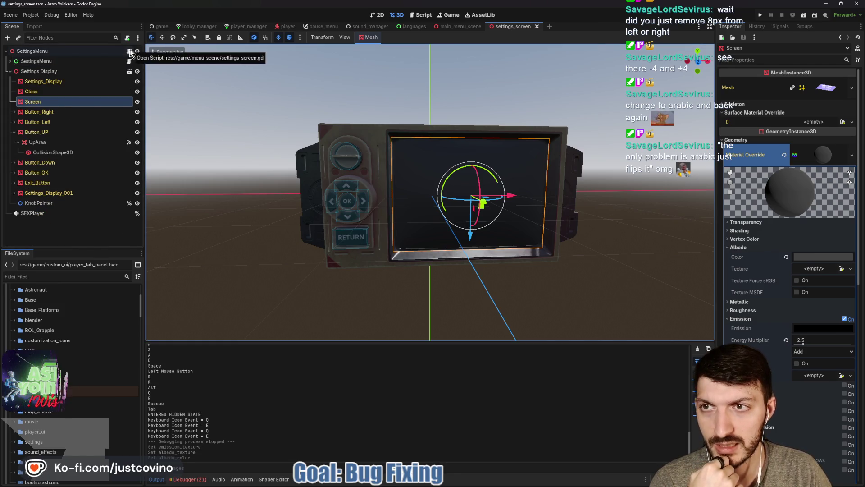
{"action": "left_click", "coordinate": [127, 61]}
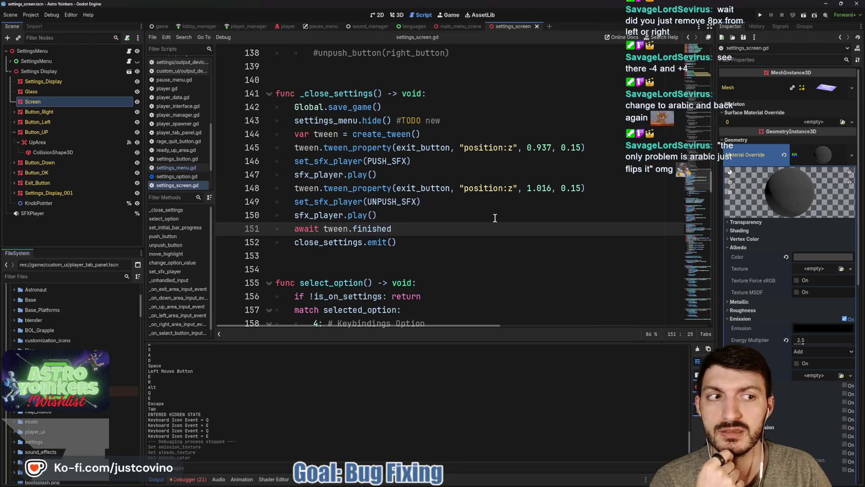
Step: Collapse the material override preview and open settings_menu.gd from the SettingsMenu node
{"action": "left_click", "coordinate": [832, 156]}
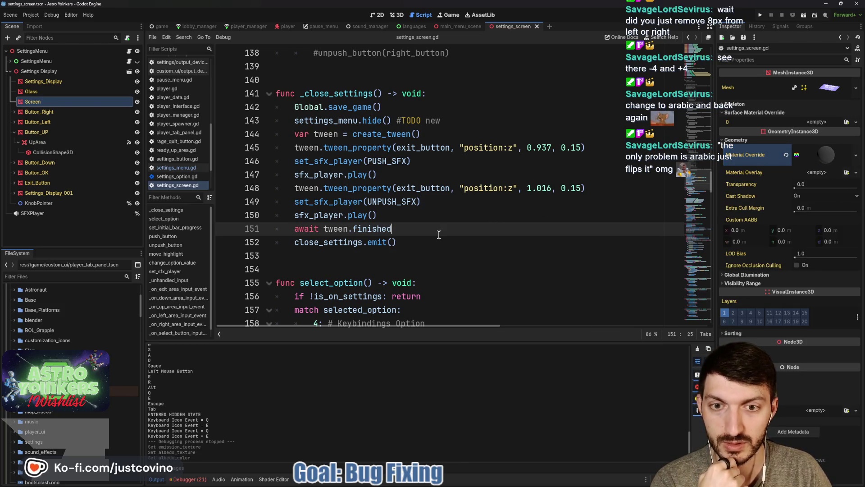
{"action": "scroll", "coordinate": [438, 230], "scroll_direction": "up", "scroll_amount": 2}
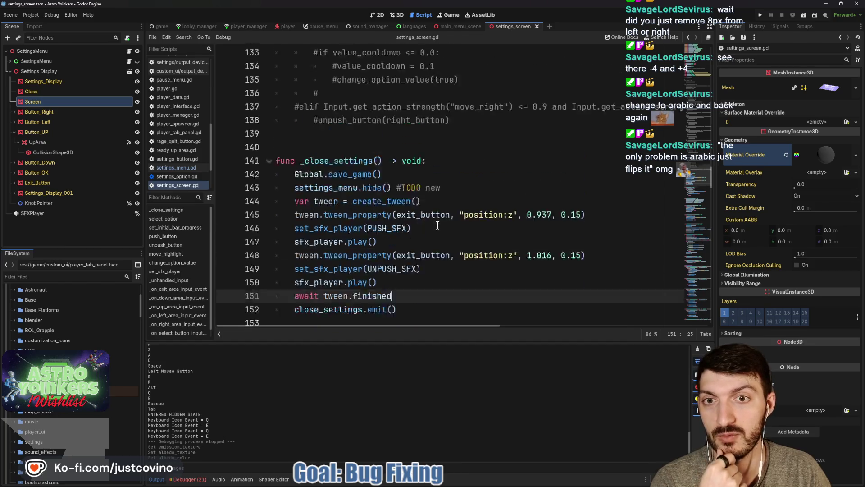
{"action": "scroll", "coordinate": [437, 225], "scroll_direction": "up", "scroll_amount": 3}
{"action": "scroll", "coordinate": [438, 226], "scroll_direction": "up", "scroll_amount": 2}
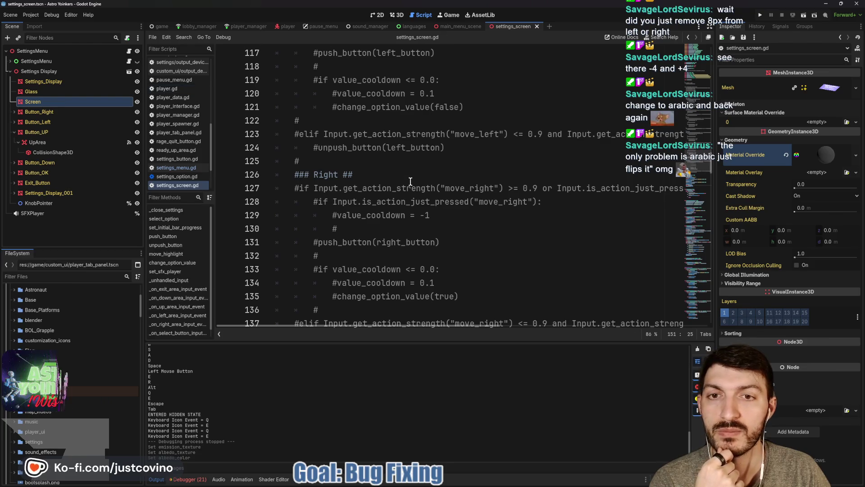
{"action": "scroll", "coordinate": [410, 181], "scroll_direction": "up", "scroll_amount": 6}
{"action": "left_click", "coordinate": [58, 62]}
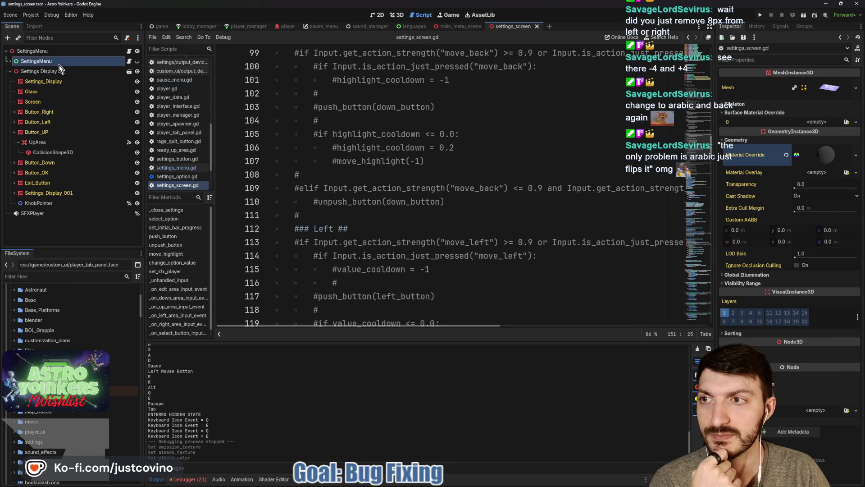
{"action": "left_click", "coordinate": [129, 62]}
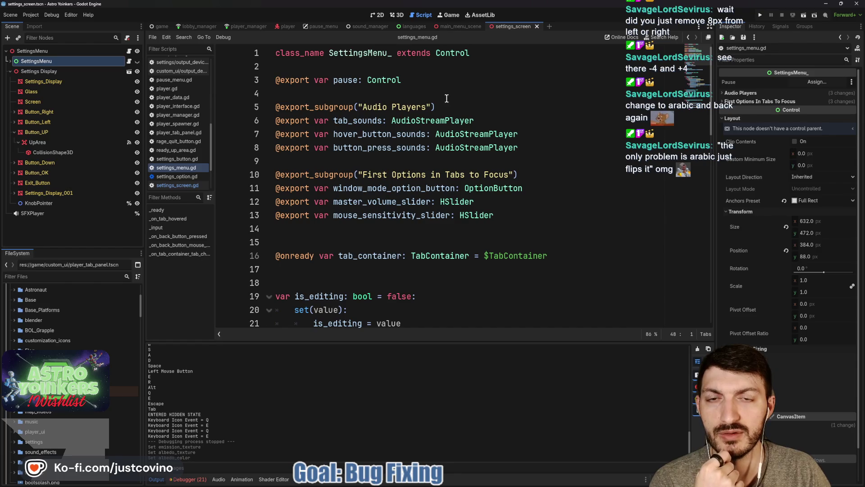
Step: Read through settings_menu.gd's _input tab-switching code, then expand SettingsMenu and select its TabContainer
{"action": "double_click", "coordinate": [361, 53]}
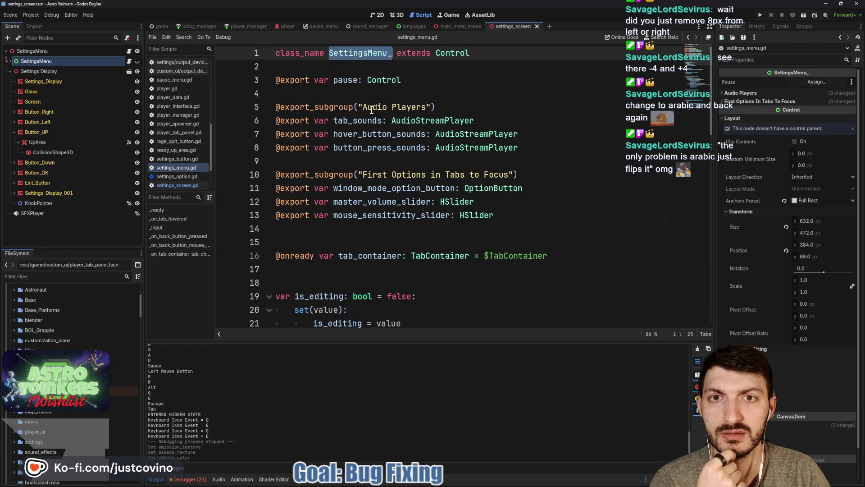
{"action": "scroll", "coordinate": [441, 176], "scroll_direction": "down", "scroll_amount": 8}
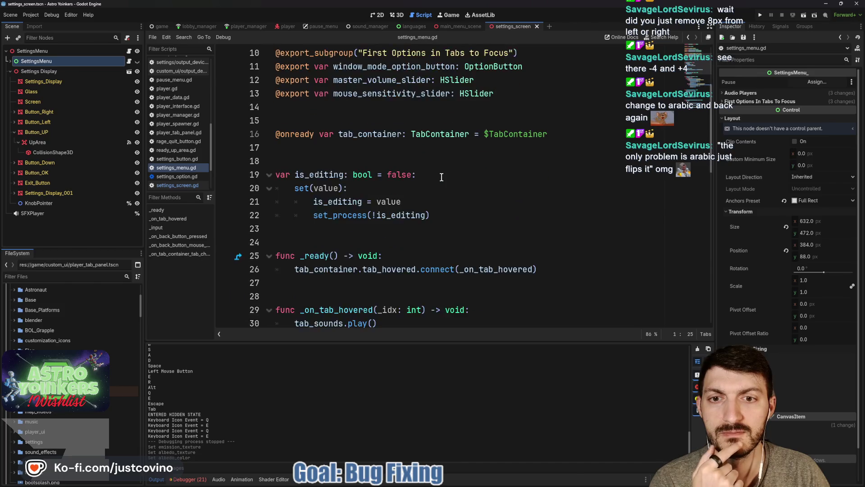
{"action": "scroll", "coordinate": [440, 176], "scroll_direction": "down", "scroll_amount": 2}
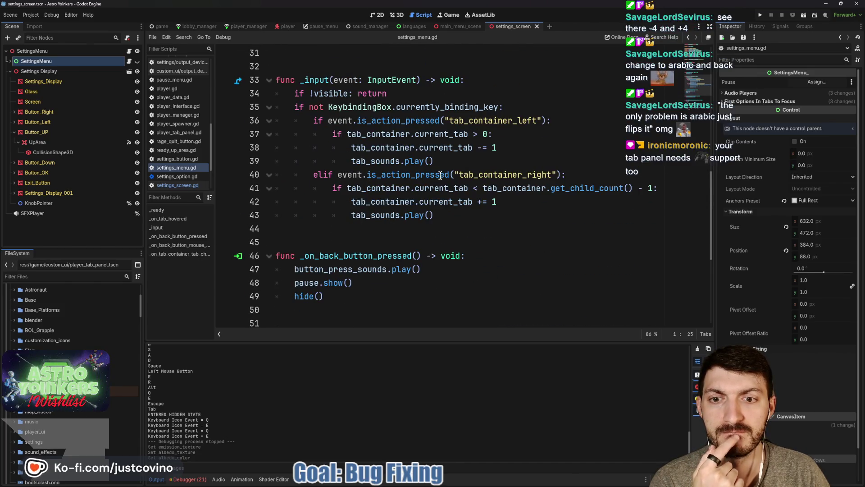
{"action": "scroll", "coordinate": [441, 176], "scroll_direction": "down", "scroll_amount": 5}
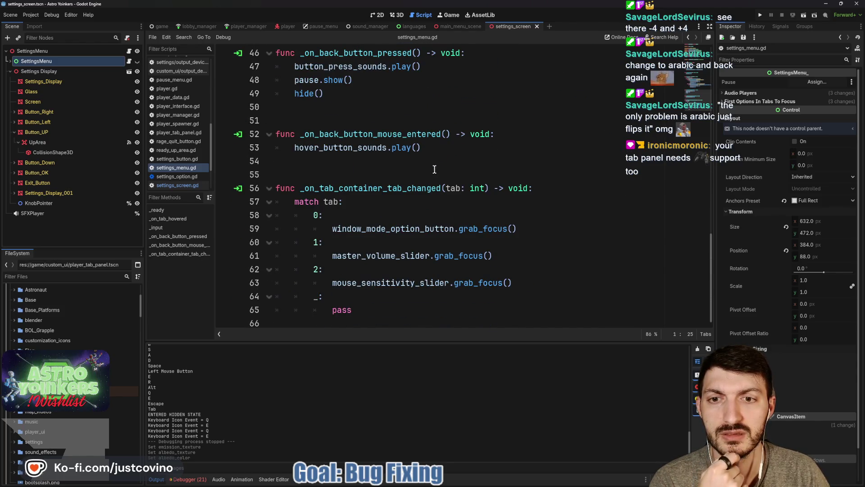
{"action": "scroll", "coordinate": [435, 169], "scroll_direction": "up", "scroll_amount": 4}
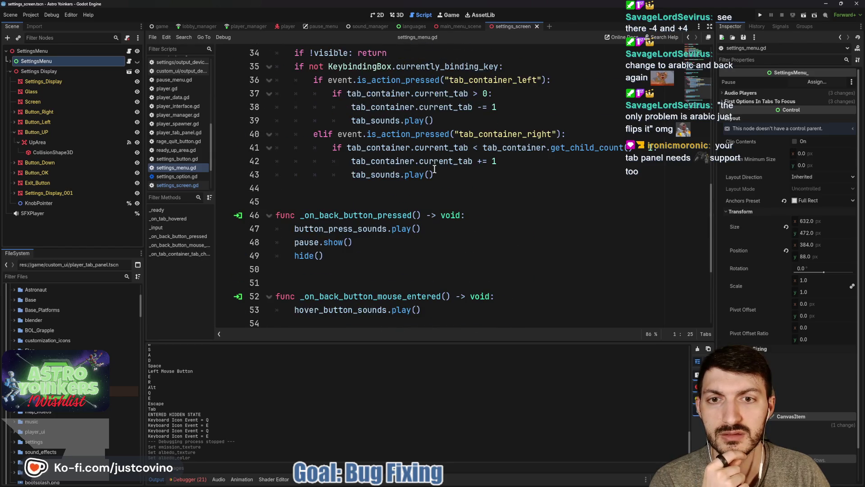
{"action": "scroll", "coordinate": [424, 185], "scroll_direction": "up", "scroll_amount": 8}
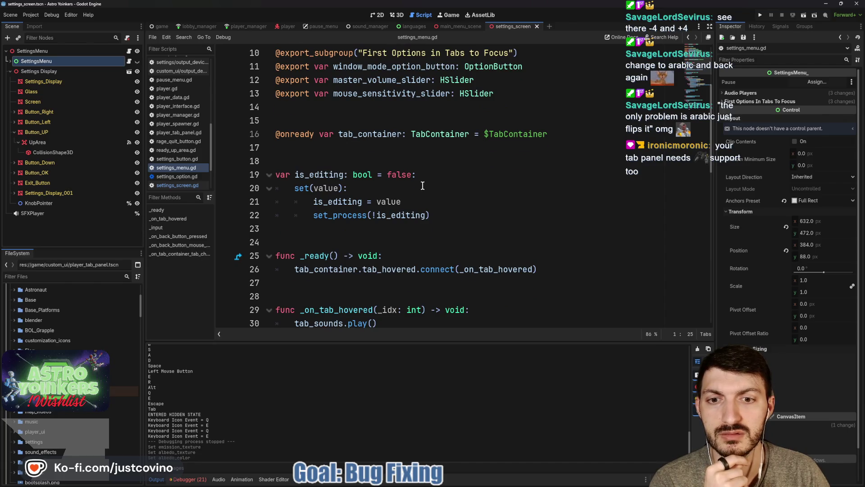
{"action": "scroll", "coordinate": [423, 185], "scroll_direction": "up", "scroll_amount": 3}
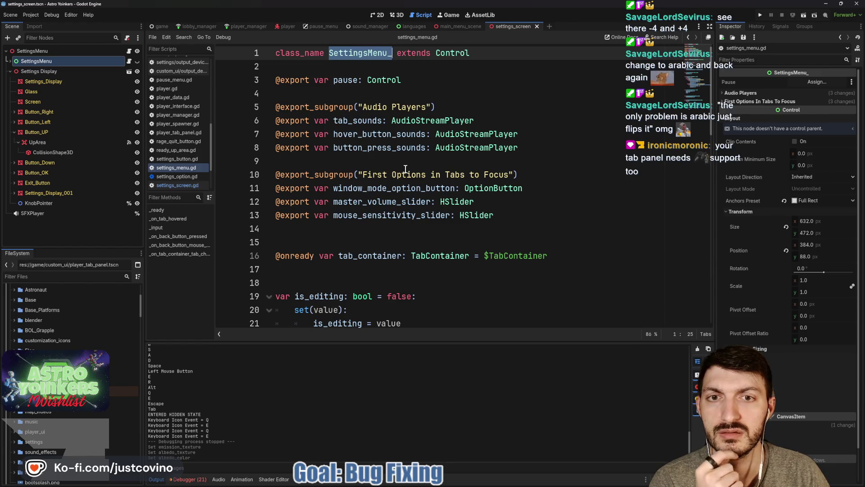
{"action": "scroll", "coordinate": [405, 169], "scroll_direction": "down", "scroll_amount": 4}
{"action": "scroll", "coordinate": [405, 169], "scroll_direction": "down", "scroll_amount": 5}
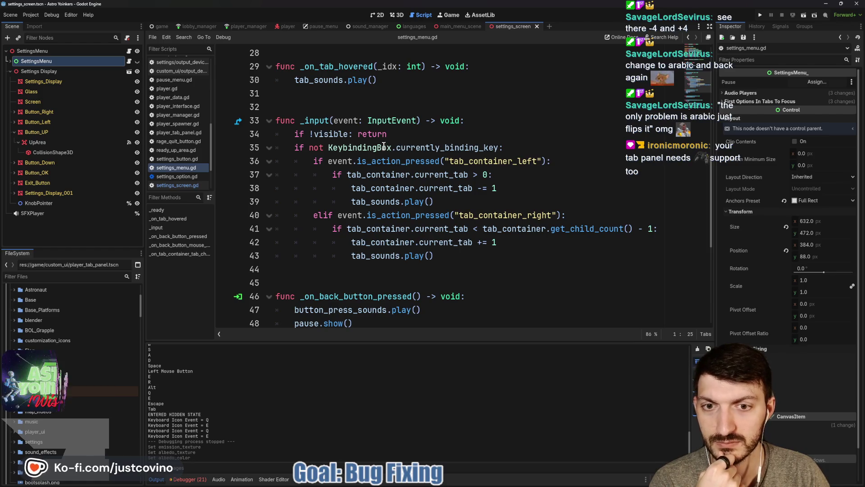
{"action": "left_click", "coordinate": [10, 61]}
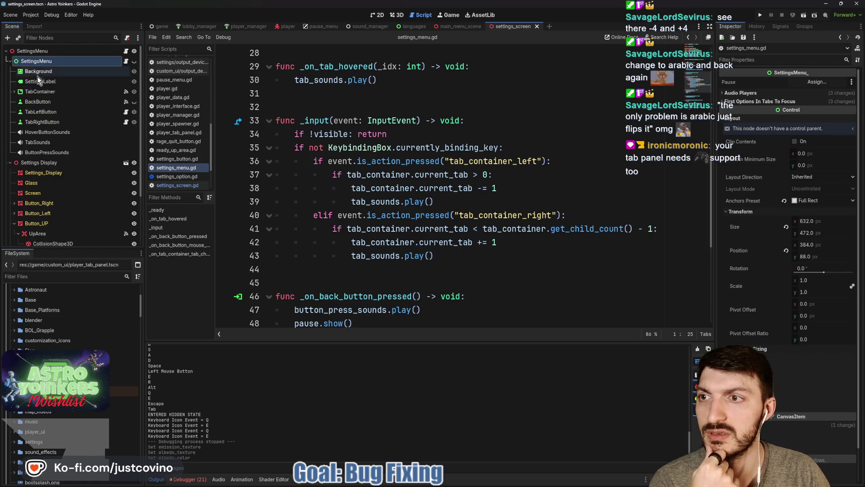
{"action": "left_click", "coordinate": [49, 92]}
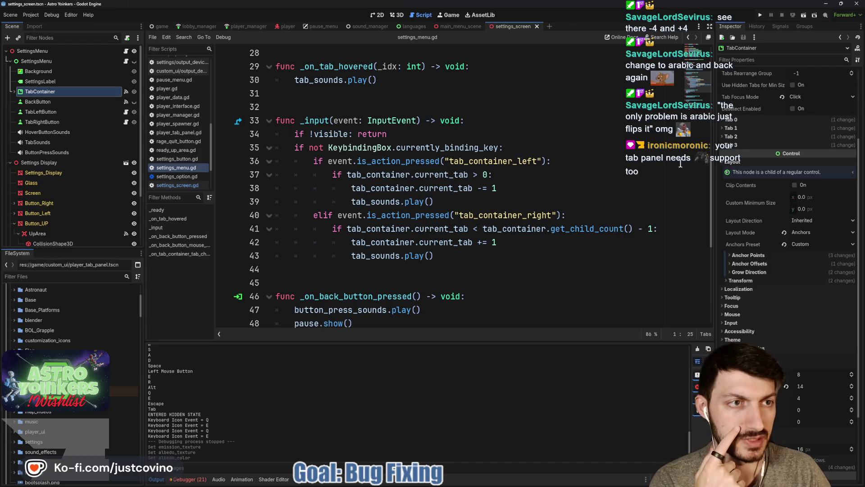
Step: Set the TabContainer's Tab Focus Mode to All, save the scene, and run the project
{"action": "mouse_move", "coordinate": [761, 99]}
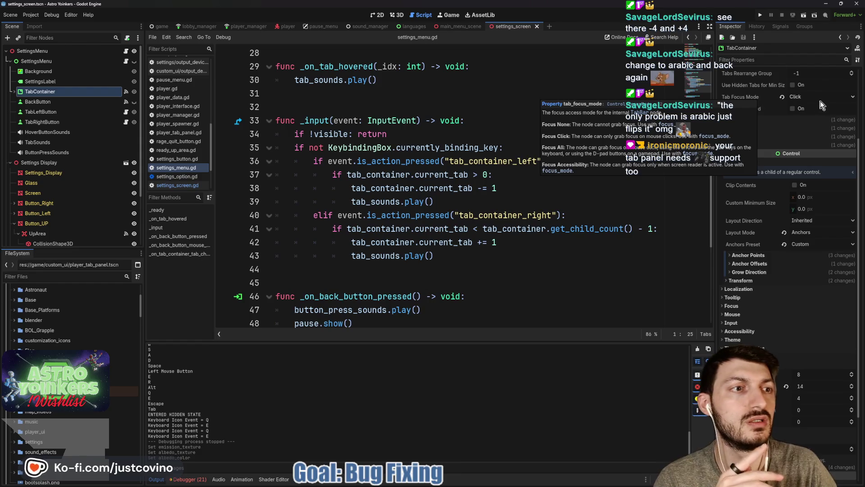
{"action": "left_click", "coordinate": [807, 96]}
{"action": "left_click", "coordinate": [807, 124]}
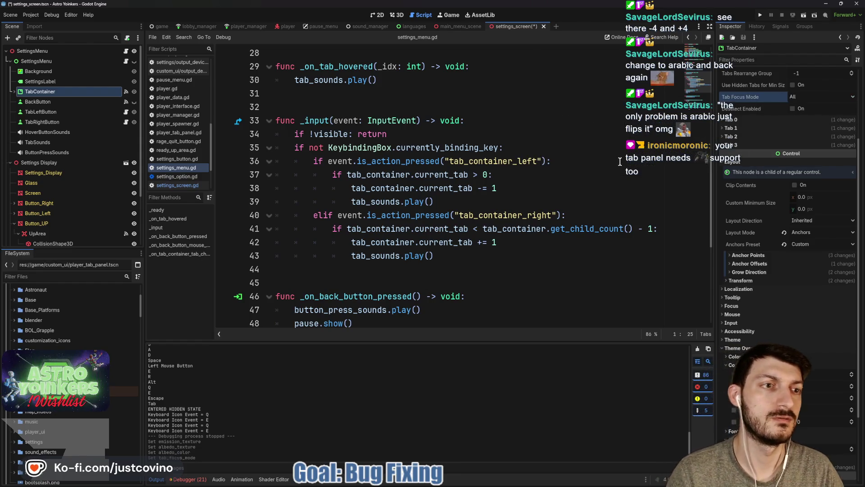
{"action": "key", "text": "ctrl+s"}
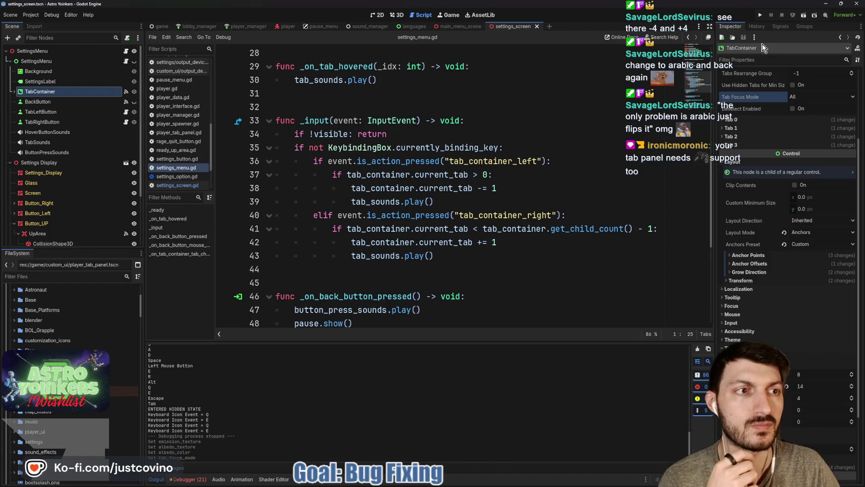
{"action": "left_click", "coordinate": [760, 16]}
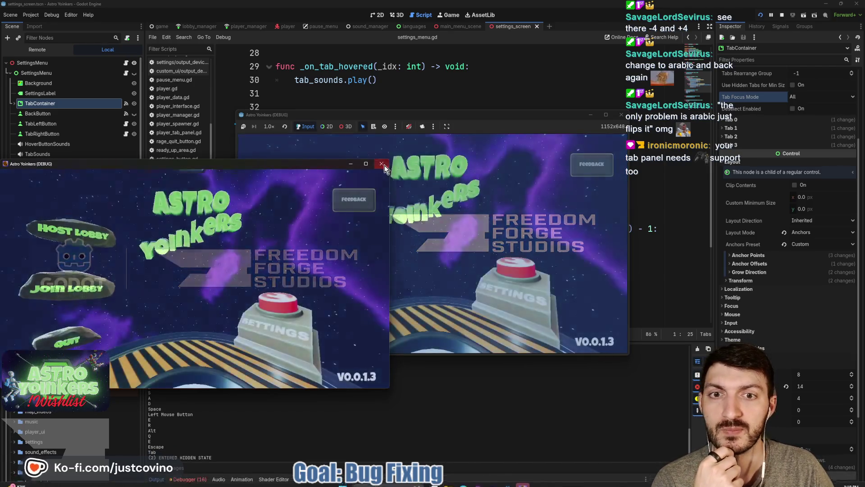
Step: Close the extra game window, cycle settings tabs with the E and Q keys, and return
{"action": "left_click", "coordinate": [382, 164]}
{"action": "left_click", "coordinate": [514, 288]}
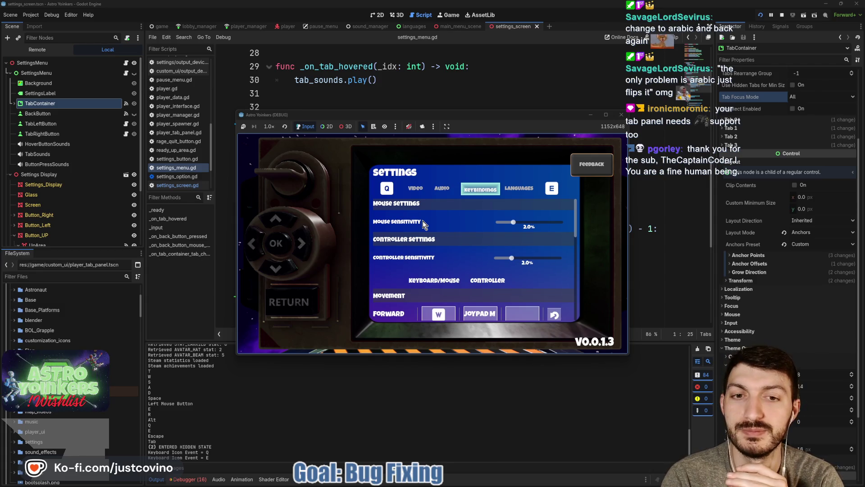
{"action": "key", "text": "e"}
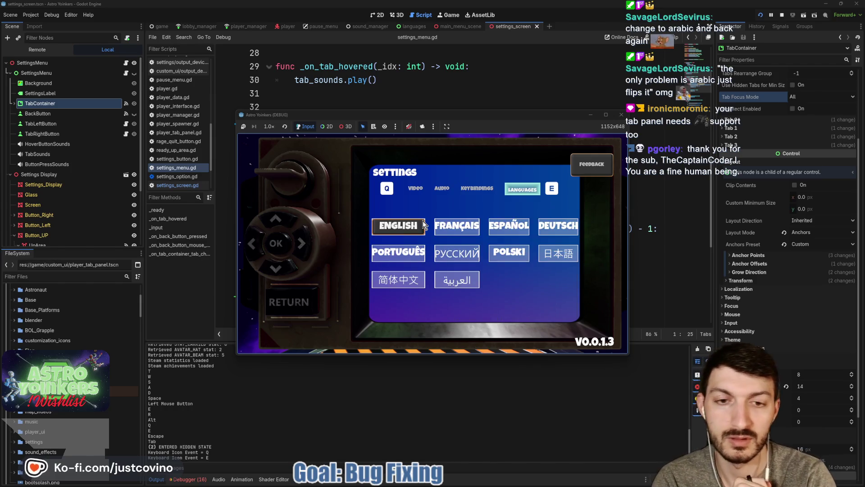
{"action": "key", "text": "q"}
{"action": "key", "text": "q"}
{"action": "key", "text": "q"}
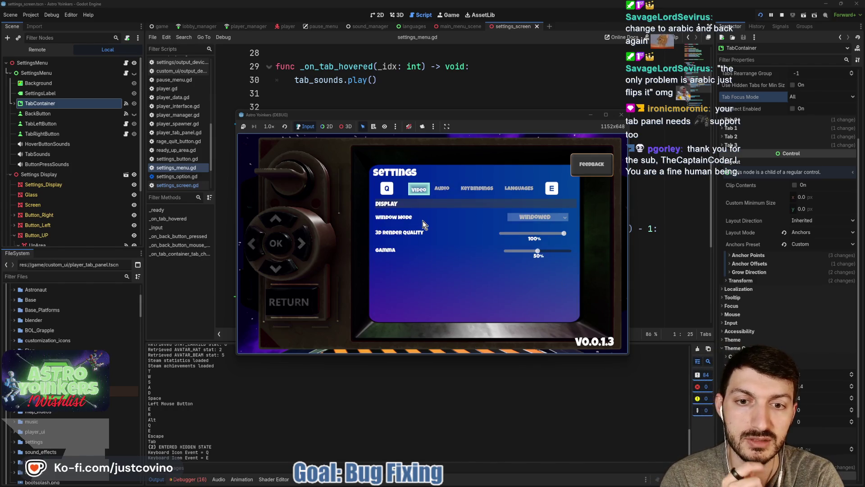
{"action": "key", "text": "e"}
{"action": "key", "text": "e"}
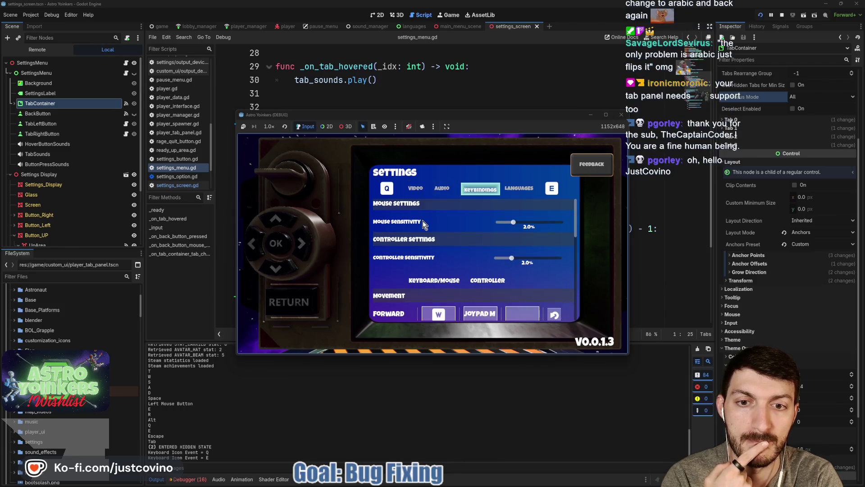
{"action": "key", "text": "q"}
{"action": "key", "text": "q"}
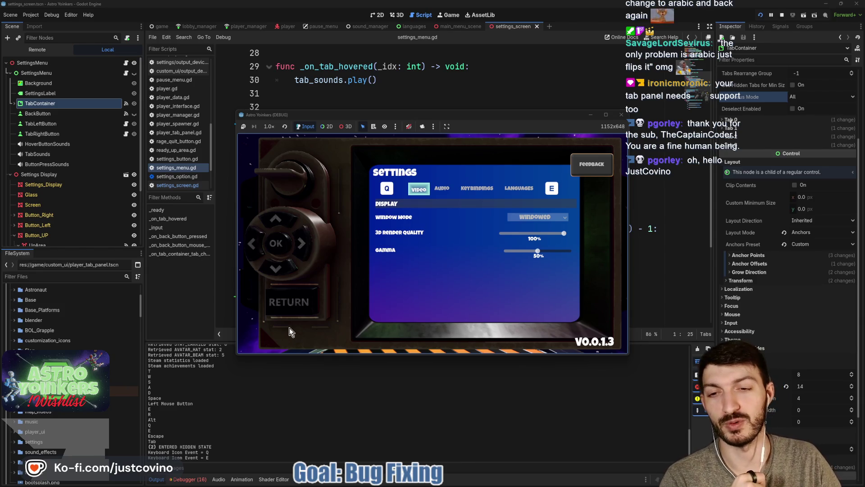
{"action": "left_click", "coordinate": [295, 304]}
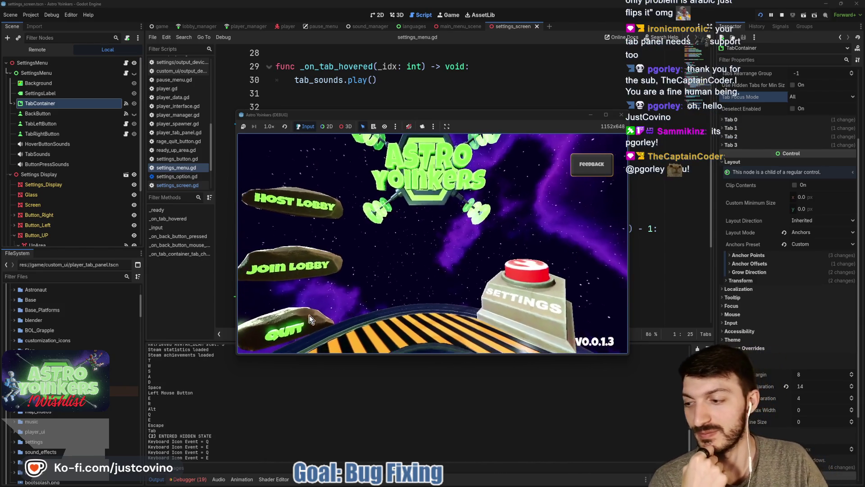
Step: Reopen settings, click through to Languages, then Keybindings and Audio, return, and stop the game
{"action": "left_click", "coordinate": [529, 298]}
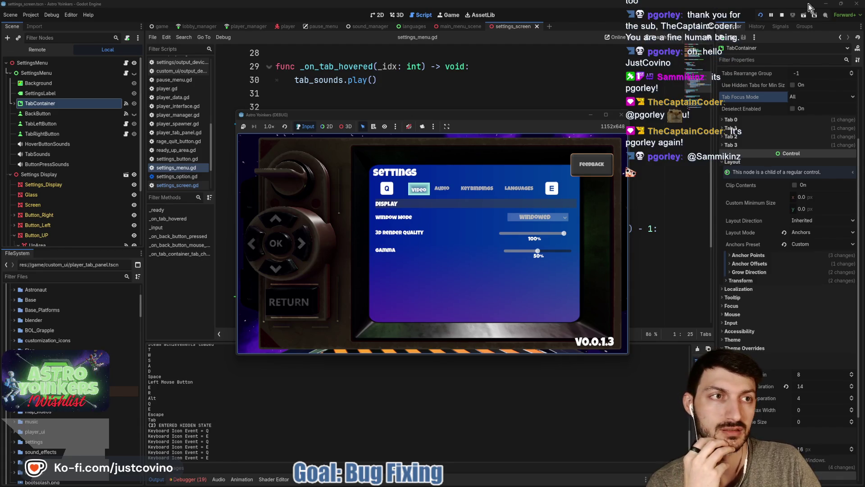
{"action": "left_click", "coordinate": [442, 188]}
{"action": "left_click", "coordinate": [477, 188]}
{"action": "left_click", "coordinate": [519, 190]}
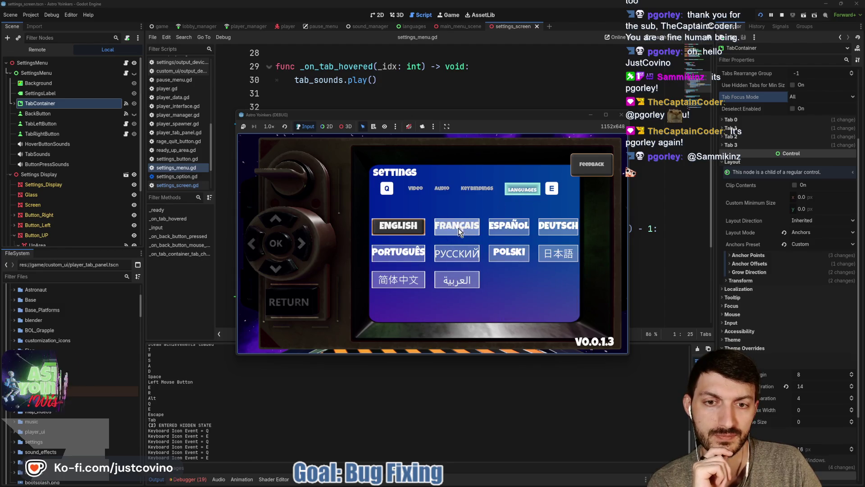
{"action": "left_click", "coordinate": [468, 186]}
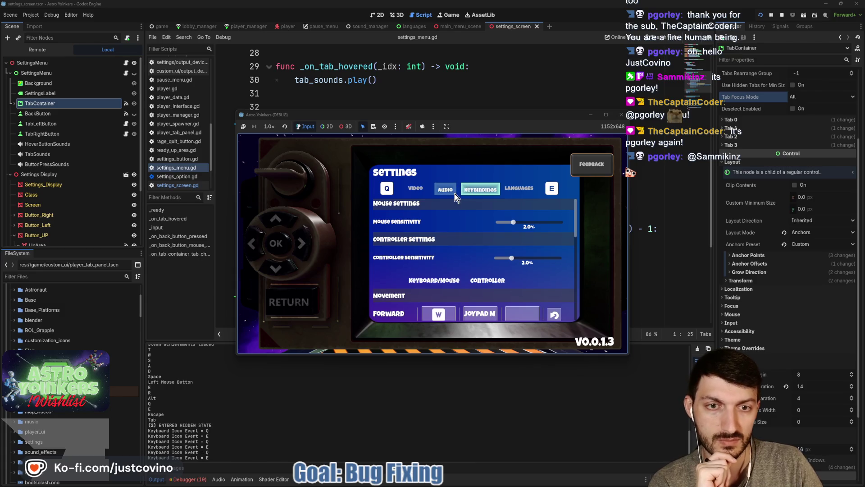
{"action": "left_click", "coordinate": [451, 188]}
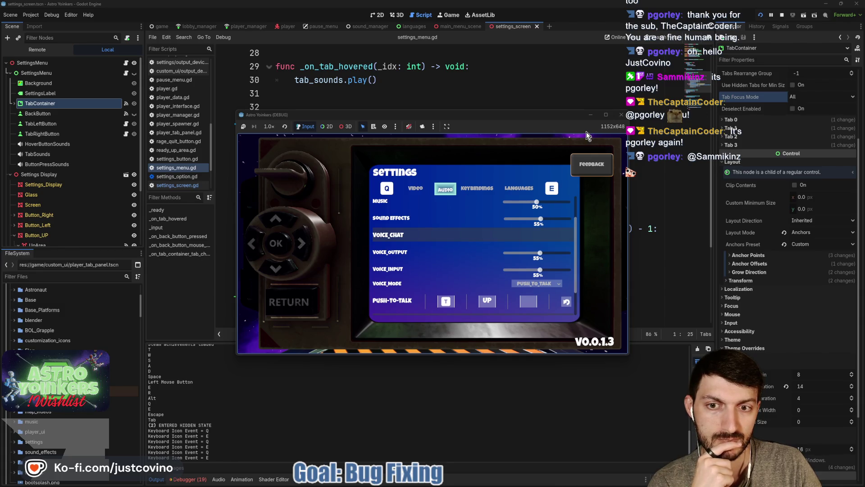
{"action": "left_click", "coordinate": [297, 305]}
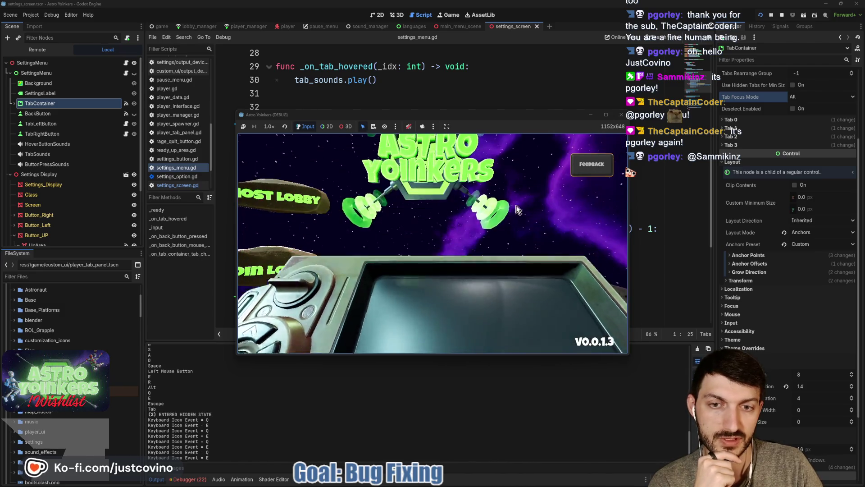
{"action": "left_click", "coordinate": [782, 16]}
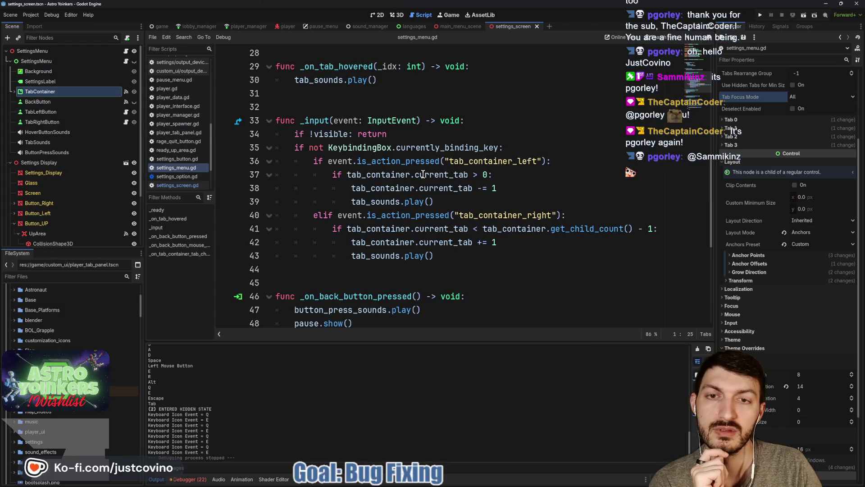
Step: In settings_screen.gd, delete the commented _process block, then undo to restore it and save
{"action": "scroll", "coordinate": [389, 175], "scroll_direction": "down", "scroll_amount": 5}
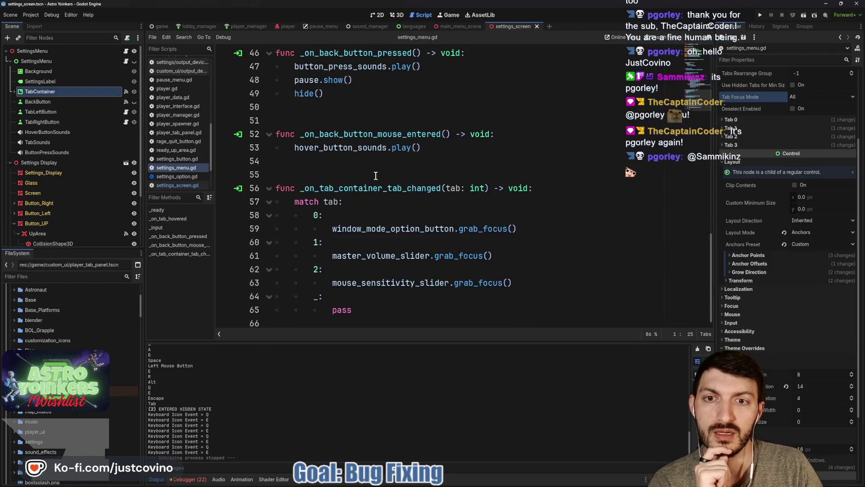
{"action": "scroll", "coordinate": [334, 156], "scroll_direction": "up", "scroll_amount": 15}
{"action": "left_click", "coordinate": [126, 51]}
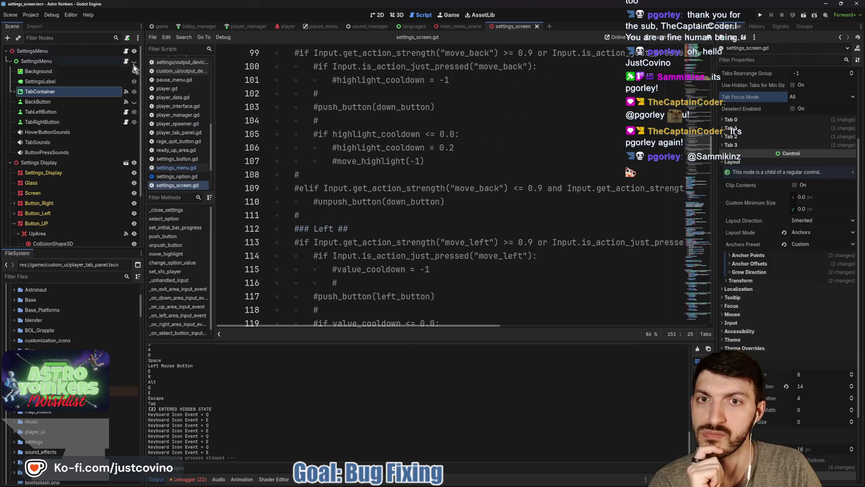
{"action": "scroll", "coordinate": [428, 160], "scroll_direction": "up", "scroll_amount": 4}
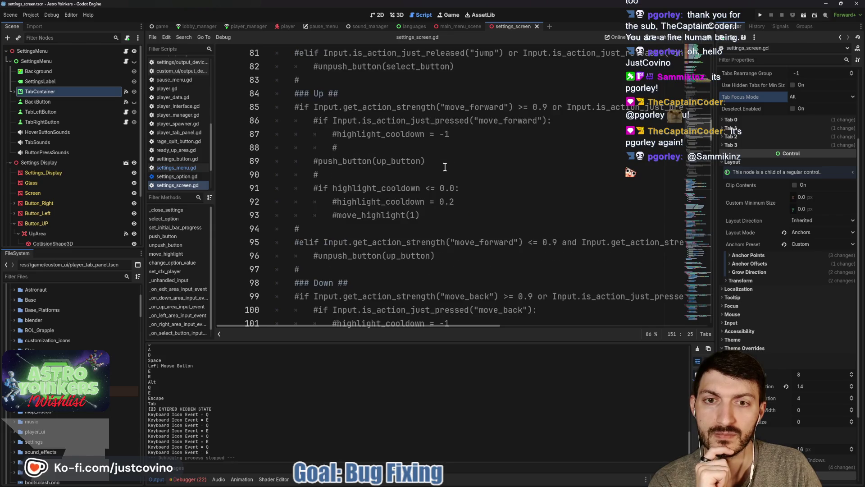
{"action": "scroll", "coordinate": [444, 167], "scroll_direction": "up", "scroll_amount": 10}
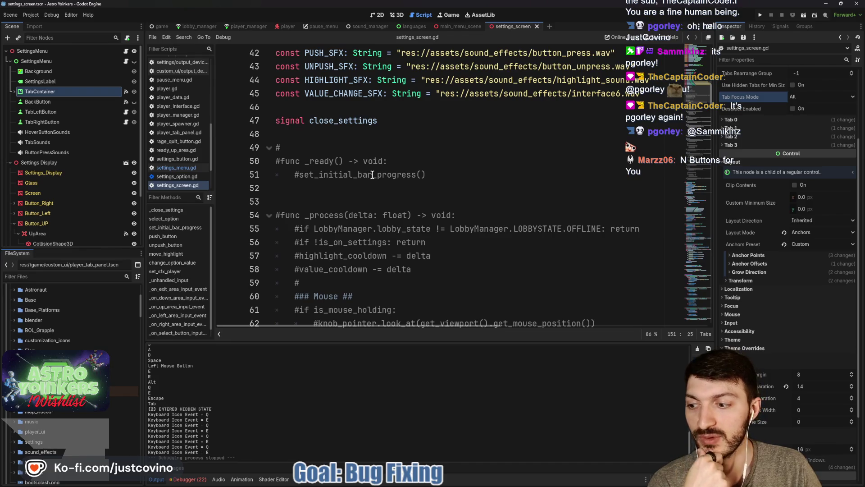
{"action": "scroll", "coordinate": [373, 175], "scroll_direction": "down", "scroll_amount": 3}
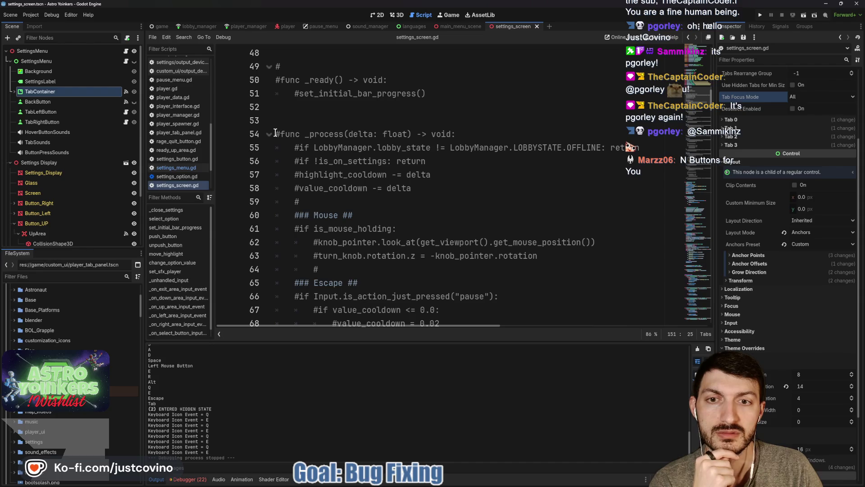
{"action": "mouse_move", "coordinate": [275, 134]}
{"action": "left_mouse_down"}
{"action": "mouse_move", "coordinate": [367, 151]}
{"action": "mouse_move", "coordinate": [475, 189]}
{"action": "left_mouse_up"}
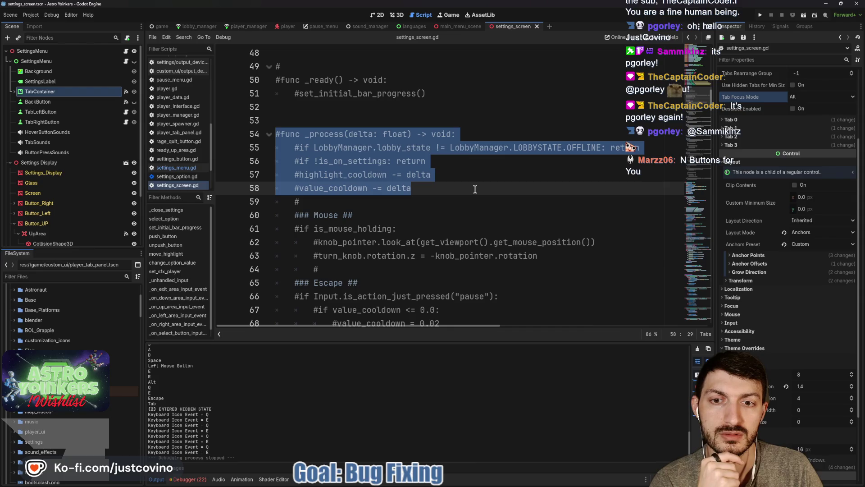
{"action": "scroll", "coordinate": [475, 189], "scroll_direction": "down", "scroll_amount": 13}
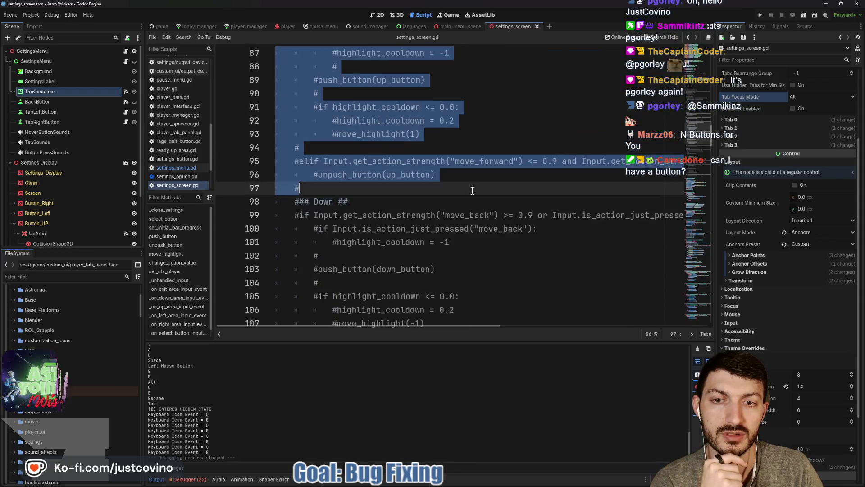
{"action": "scroll", "coordinate": [472, 190], "scroll_direction": "down", "scroll_amount": 14}
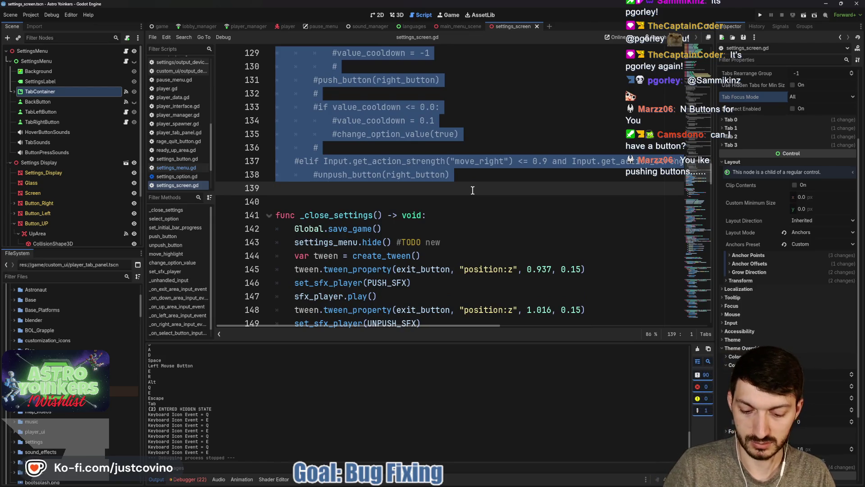
{"action": "key", "text": "Delete"}
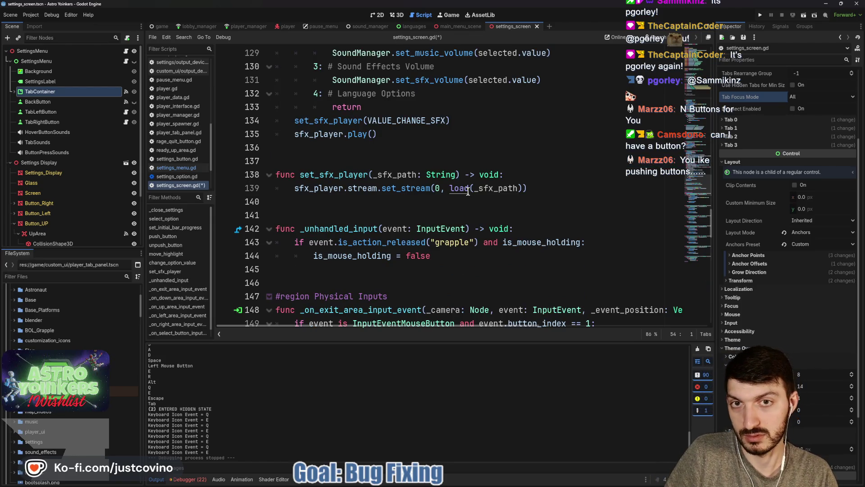
{"action": "scroll", "coordinate": [468, 191], "scroll_direction": "up", "scroll_amount": 20}
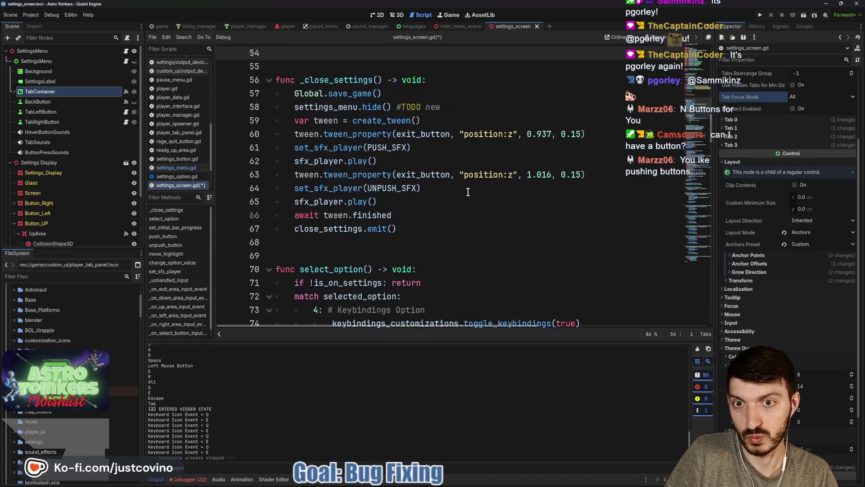
{"action": "scroll", "coordinate": [468, 192], "scroll_direction": "up", "scroll_amount": 6}
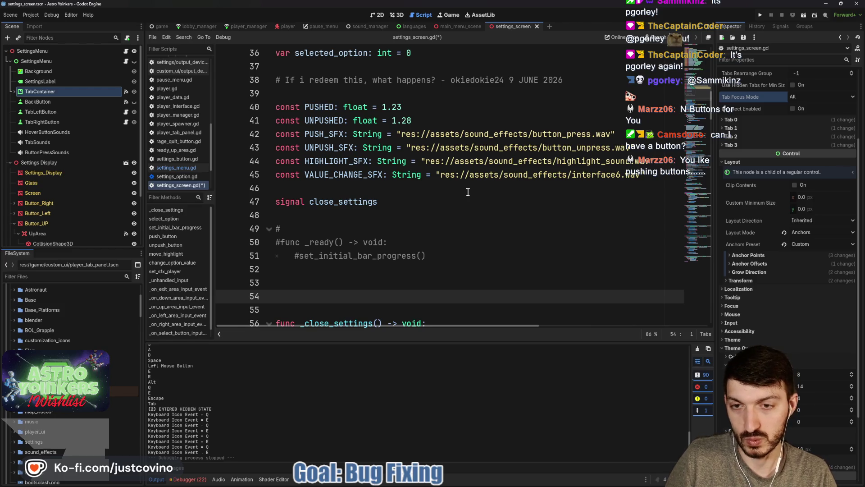
{"action": "key", "text": "ctrl+z"}
{"action": "key", "text": "ctrl+z"}
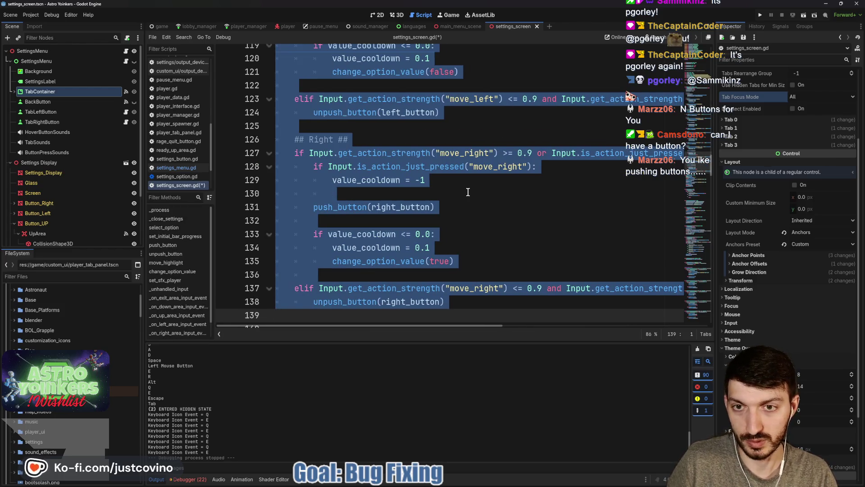
{"action": "left_click", "coordinate": [467, 192]}
{"action": "key", "text": "ctrl+s"}
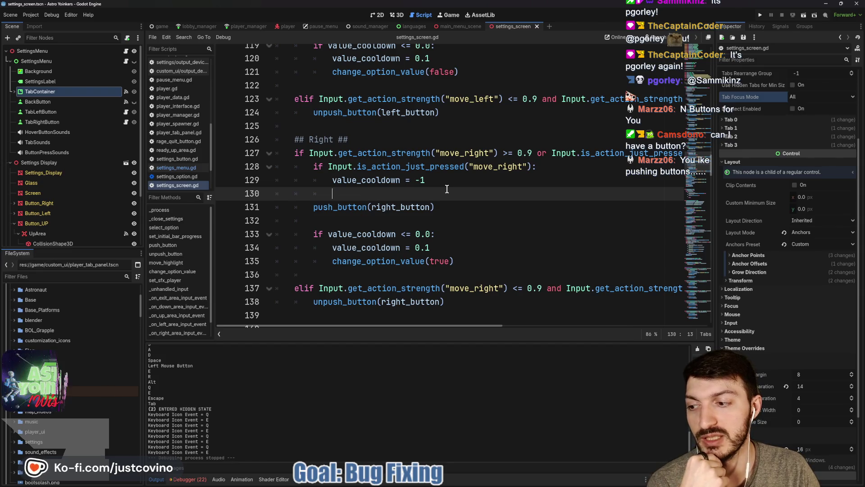
Step: Remove the '#TODO new' comment from line 143 and save settings_screen.gd
{"action": "scroll", "coordinate": [451, 196], "scroll_direction": "down", "scroll_amount": 3}
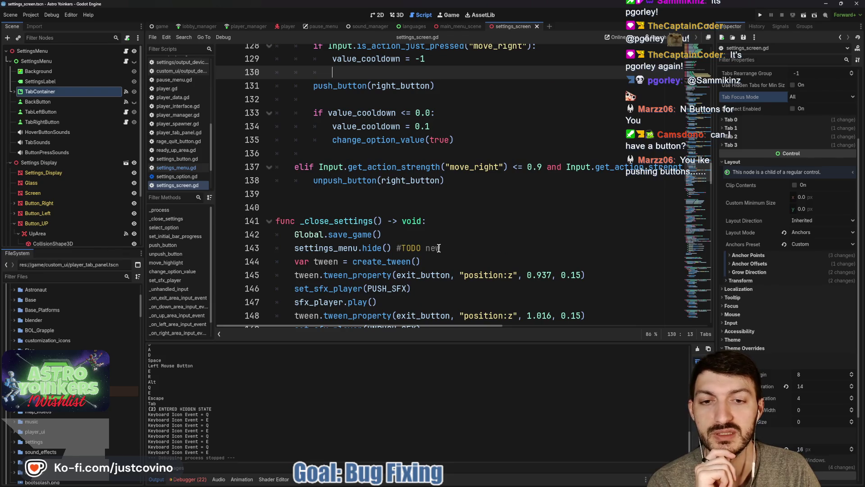
{"action": "left_click_drag", "start_coordinate": [439, 248], "coordinate": [395, 248]}
{"action": "key", "text": "BackSpace"}
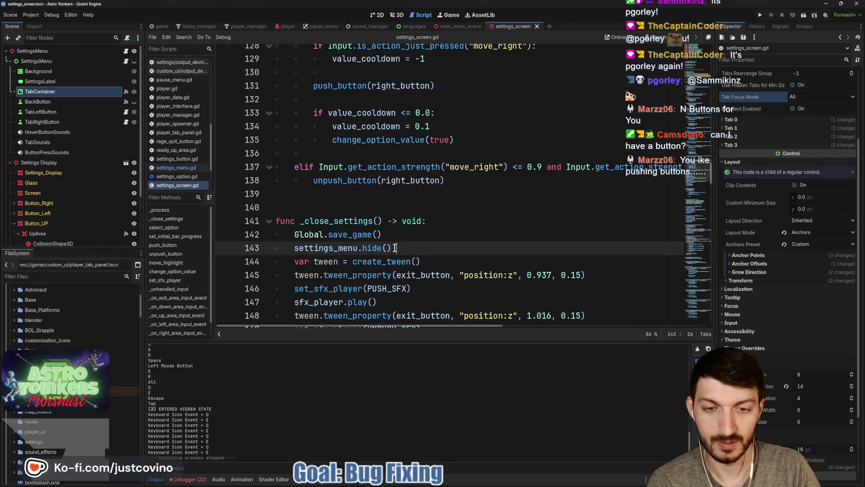
{"action": "key", "text": "ctrl+s"}
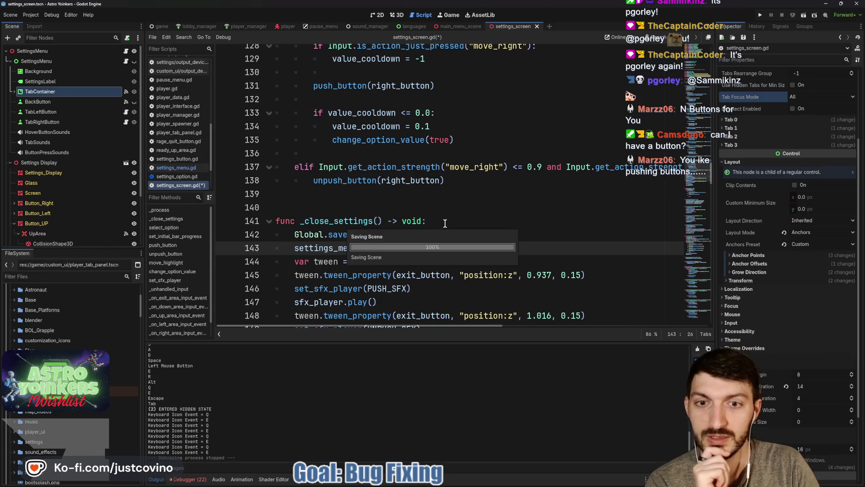
{"action": "left_click", "coordinate": [391, 206]}
Step: Scroll through the input code and jump to the move_highlight function definition
{"action": "scroll", "coordinate": [391, 203], "scroll_direction": "up", "scroll_amount": 2}
{"action": "scroll", "coordinate": [391, 202], "scroll_direction": "up", "scroll_amount": 7}
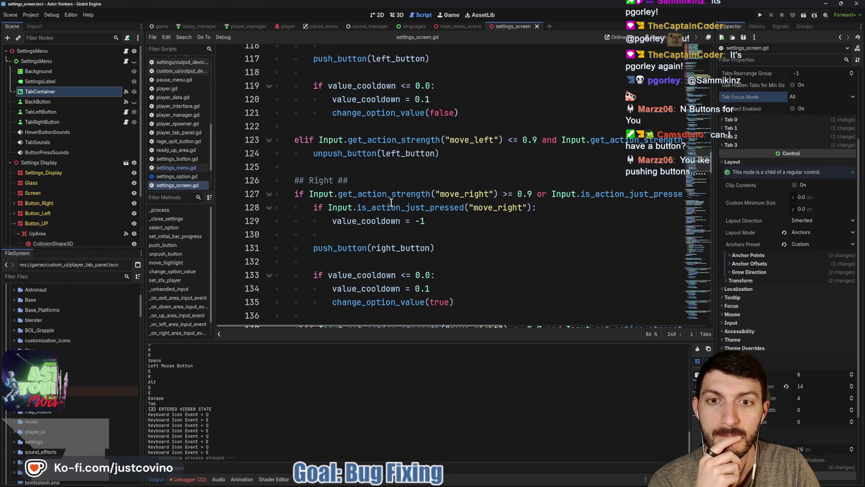
{"action": "scroll", "coordinate": [391, 202], "scroll_direction": "up", "scroll_amount": 11}
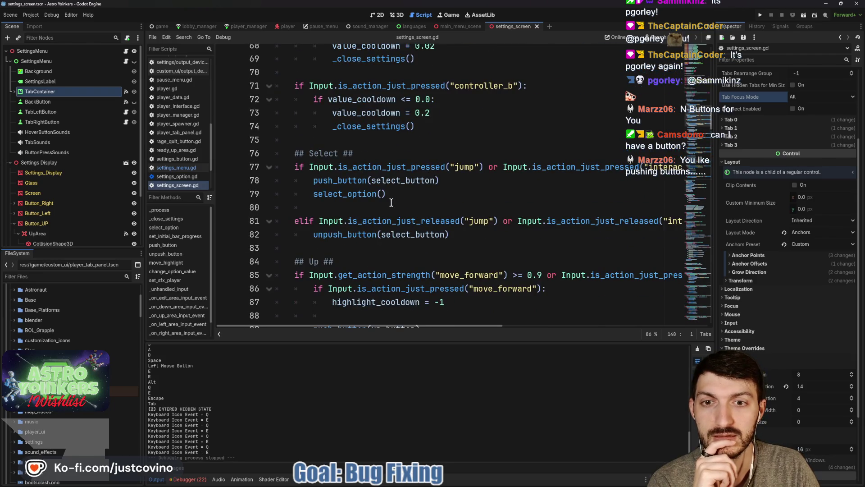
{"action": "scroll", "coordinate": [391, 202], "scroll_direction": "up", "scroll_amount": 9}
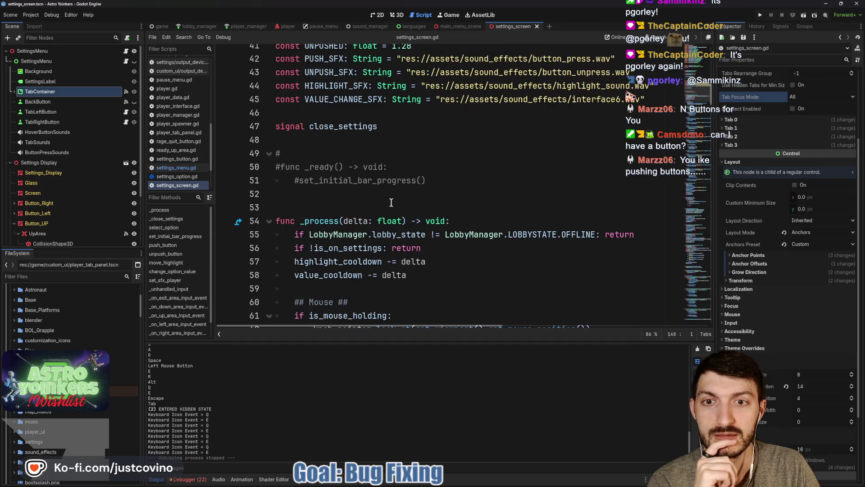
{"action": "scroll", "coordinate": [397, 194], "scroll_direction": "down", "scroll_amount": 4}
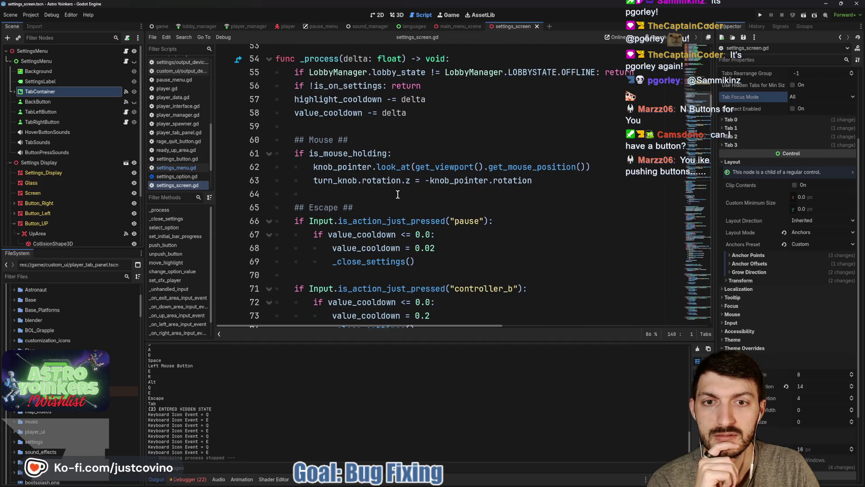
{"action": "scroll", "coordinate": [397, 194], "scroll_direction": "down", "scroll_amount": 4}
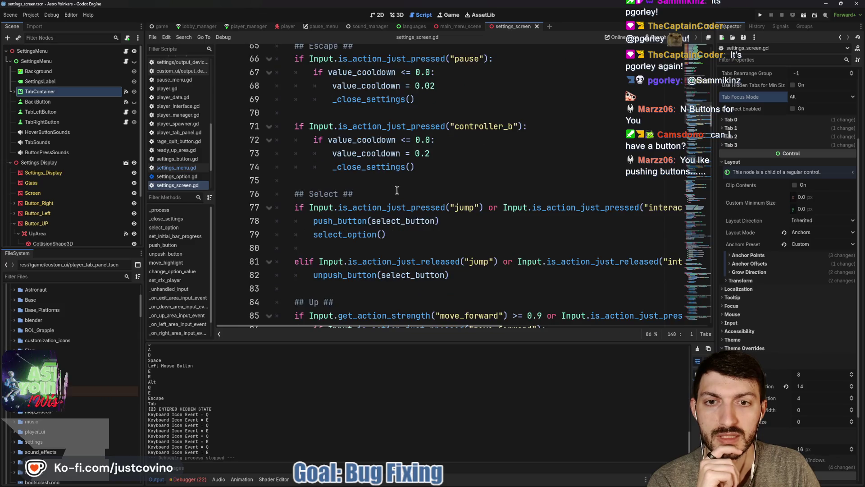
{"action": "scroll", "coordinate": [396, 164], "scroll_direction": "down", "scroll_amount": 2}
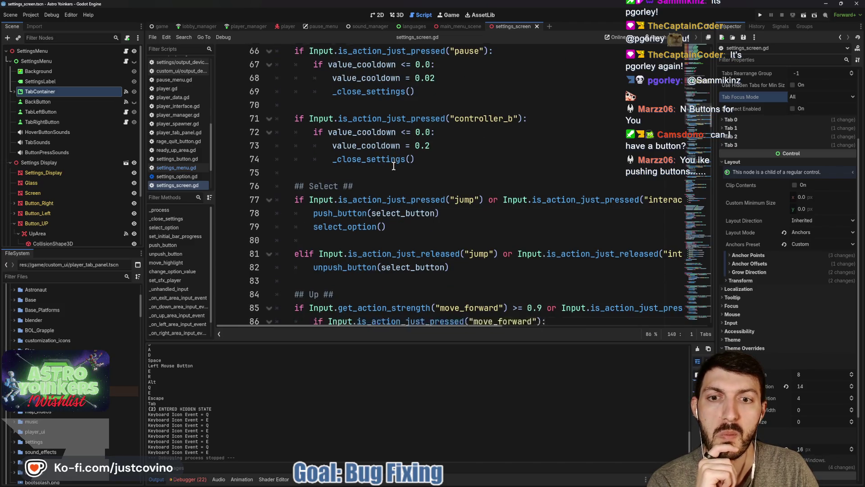
{"action": "scroll", "coordinate": [347, 156], "scroll_direction": "down", "scroll_amount": 2}
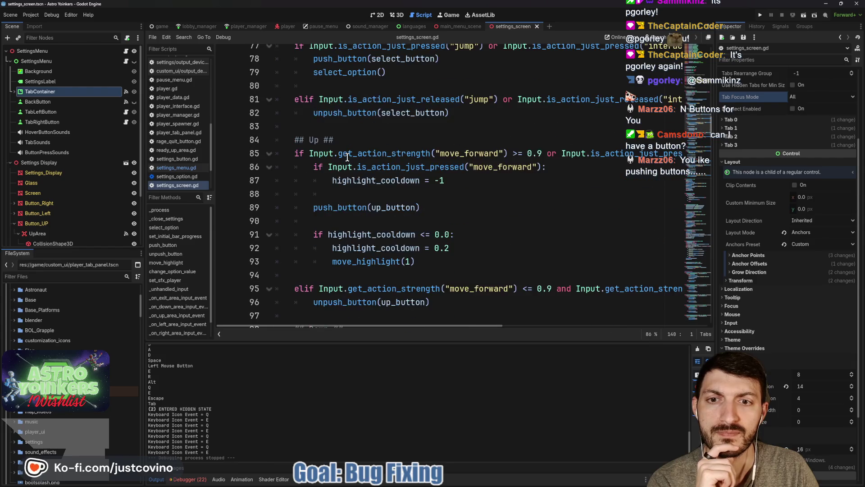
{"action": "scroll", "coordinate": [347, 157], "scroll_direction": "down", "scroll_amount": 1}
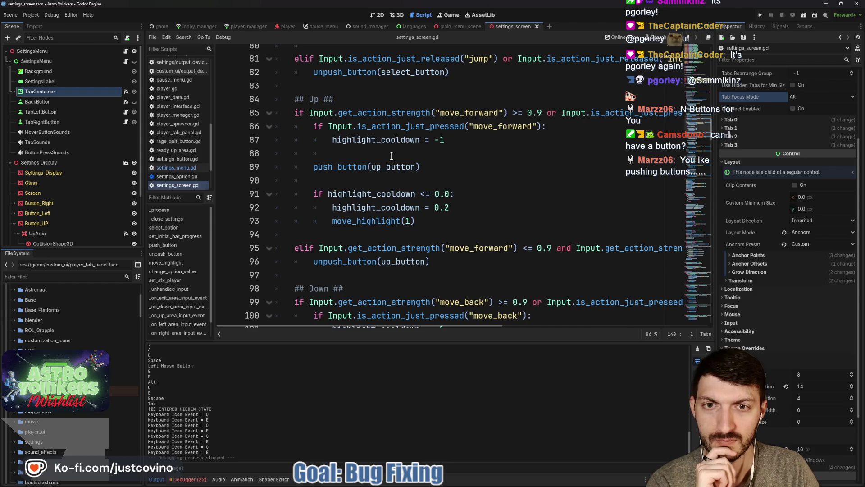
{"action": "scroll", "coordinate": [344, 165], "scroll_direction": "down", "scroll_amount": 2}
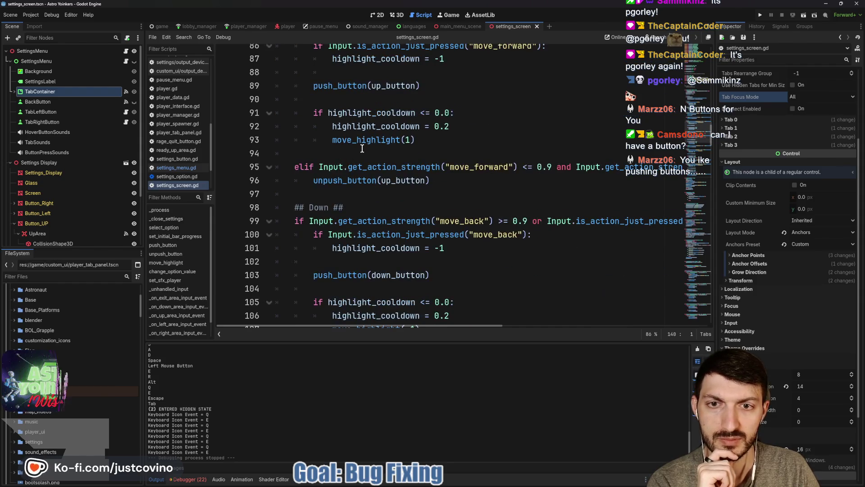
{"action": "left_click", "coordinate": [347, 145], "text": "ctrl"}
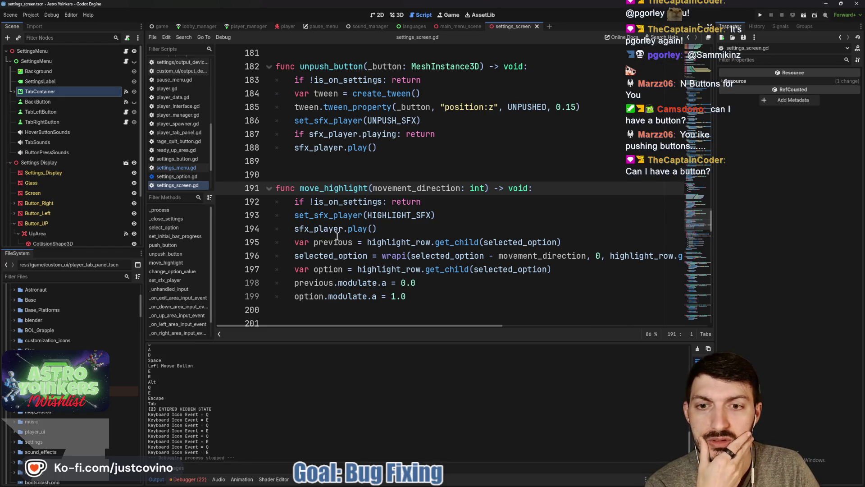
{"action": "double_click", "coordinate": [401, 243]}
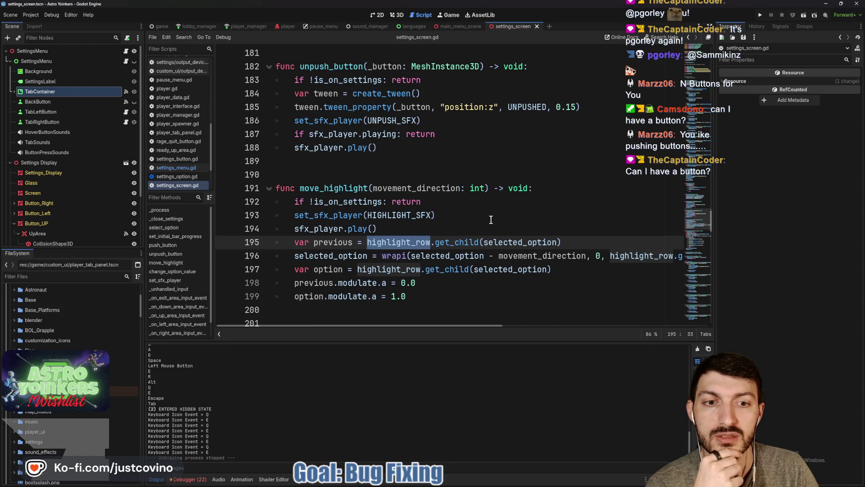
{"action": "left_click", "coordinate": [388, 246], "text": "ctrl"}
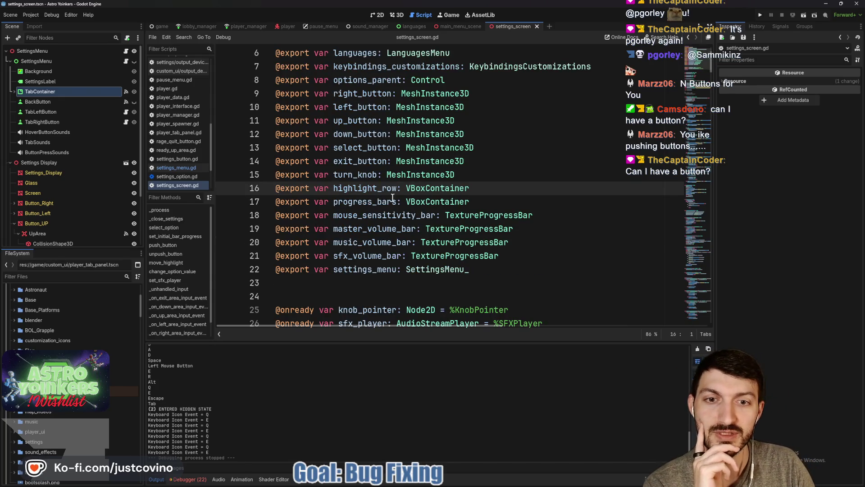
{"action": "double_click", "coordinate": [378, 188]}
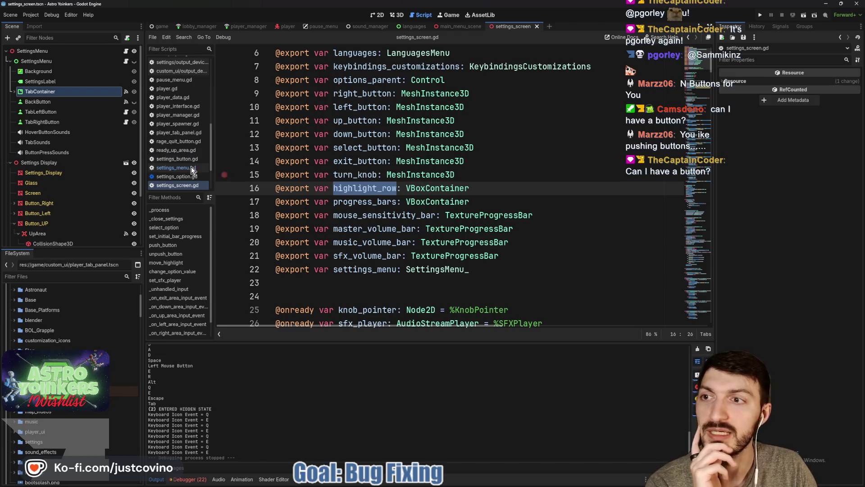
{"action": "left_click", "coordinate": [53, 51]}
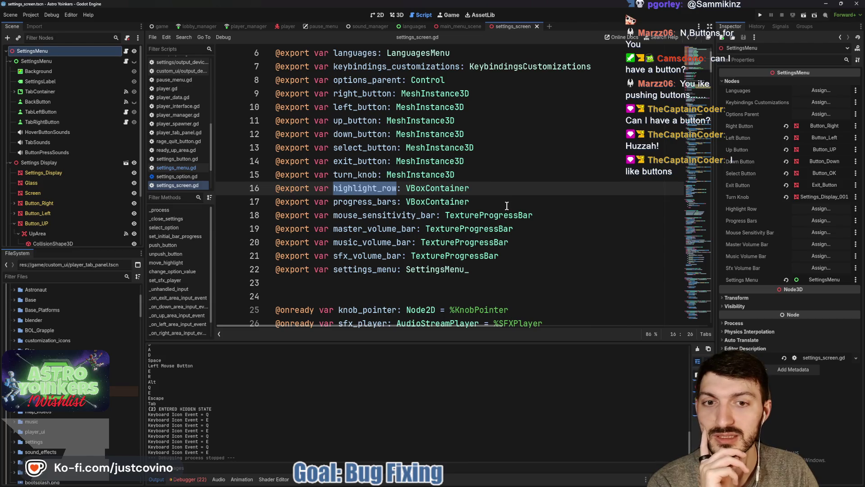
Step: Select the highlight_row and progress-bar export declarations on lines 16–21
{"action": "left_click", "coordinate": [484, 187]}
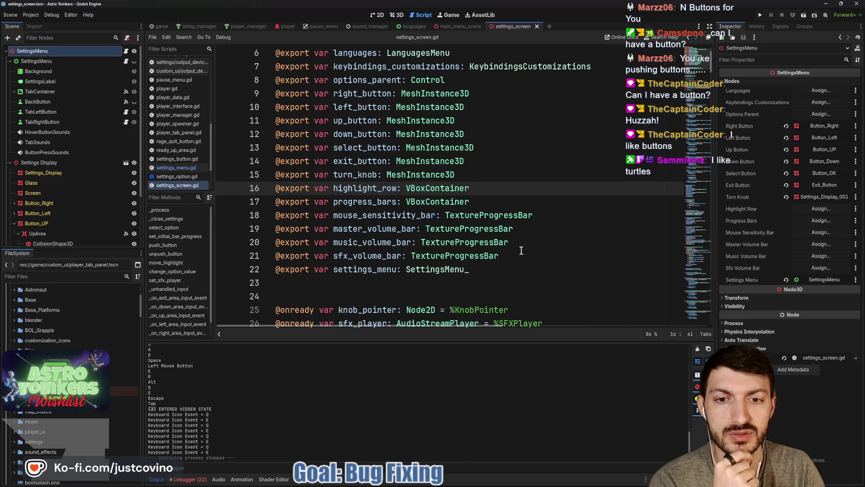
{"action": "mouse_move", "coordinate": [521, 255]}
{"action": "left_mouse_down"}
{"action": "mouse_move", "coordinate": [473, 255]}
{"action": "mouse_move", "coordinate": [256, 216]}
{"action": "mouse_move", "coordinate": [255, 191]}
{"action": "left_mouse_up"}
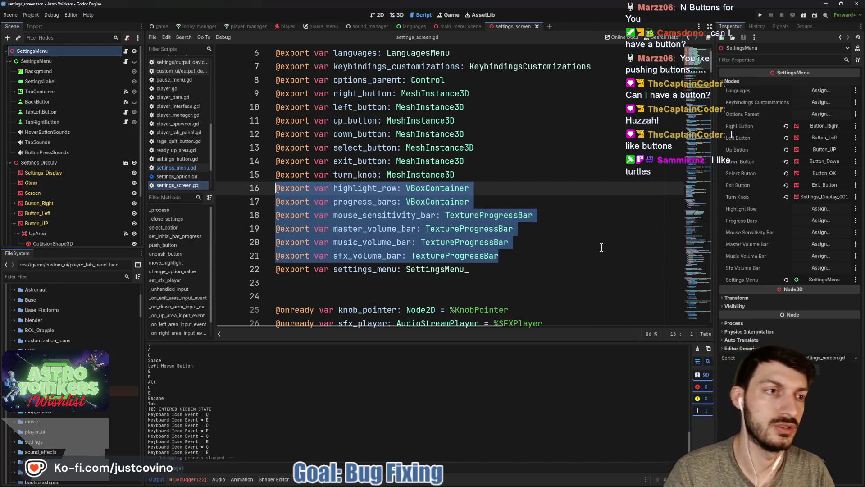
Step: Comment out the bar exports and the set_initial_bar_progress, move_highlight and change_option_value functions
{"action": "key", "text": "ctrl+k"}
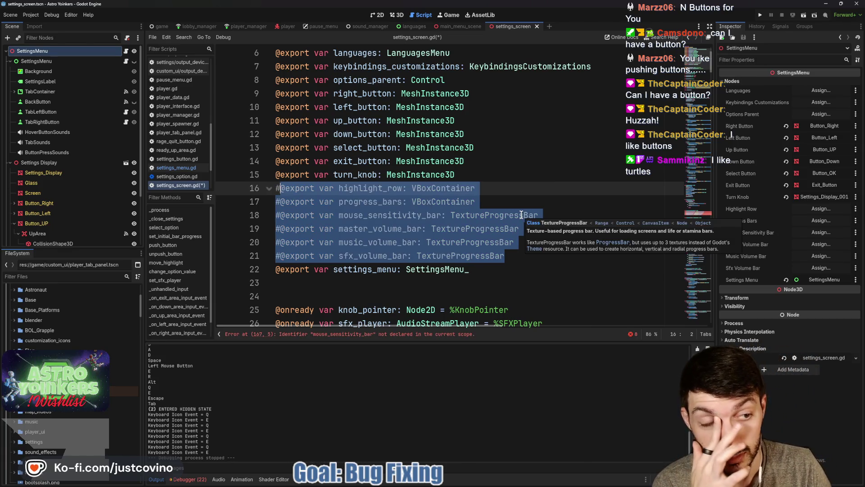
{"action": "left_click", "coordinate": [424, 334]}
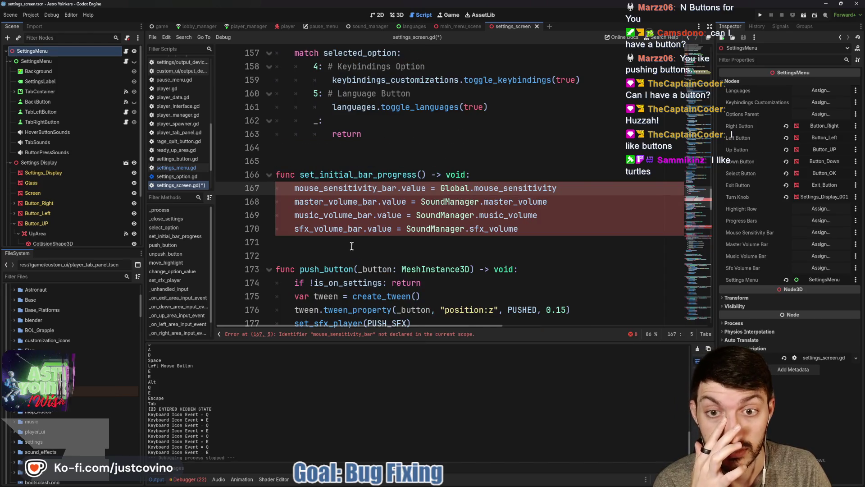
{"action": "mouse_move", "coordinate": [550, 230]}
{"action": "left_mouse_down"}
{"action": "mouse_move", "coordinate": [288, 215]}
{"action": "mouse_move", "coordinate": [243, 174]}
{"action": "left_mouse_up"}
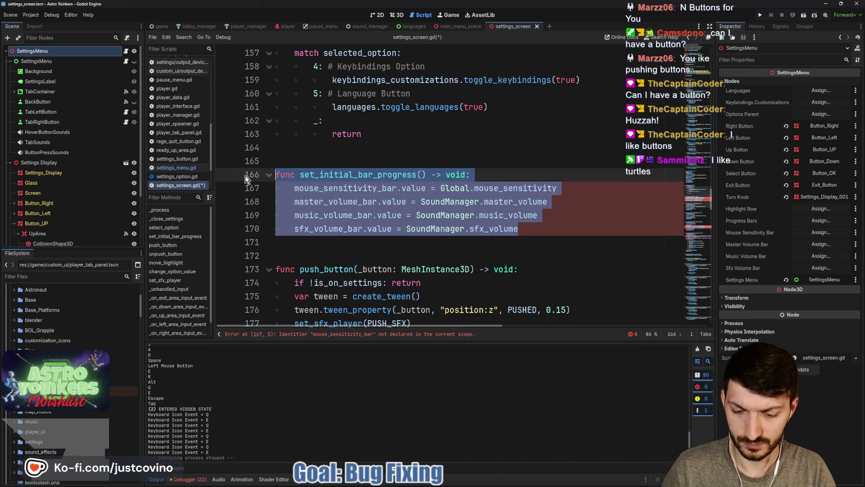
{"action": "key", "text": "ctrl+k"}
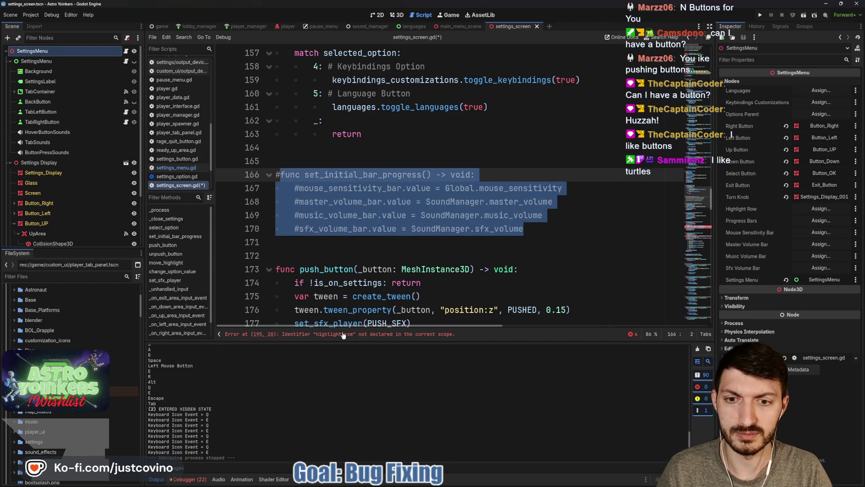
{"action": "left_click", "coordinate": [343, 333]}
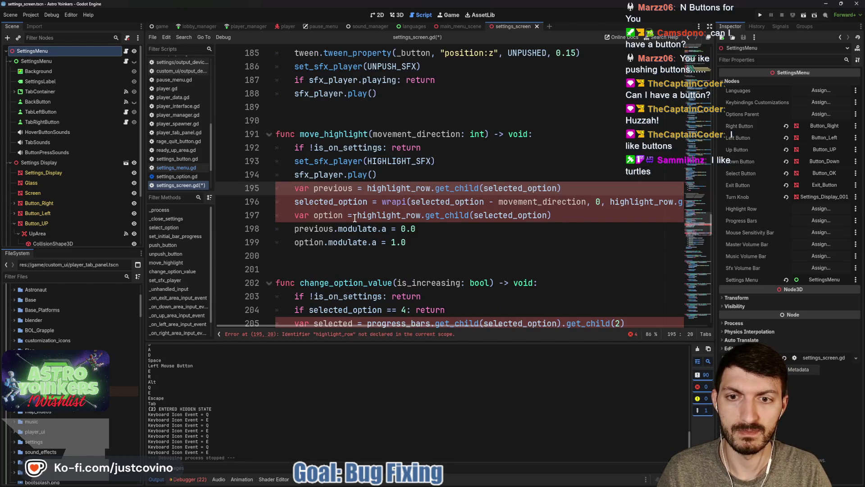
{"action": "key", "text": "ctrl+k"}
{"action": "scroll", "coordinate": [279, 132], "scroll_direction": "down", "scroll_amount": 4}
{"action": "mouse_move", "coordinate": [421, 243]}
{"action": "left_mouse_down"}
{"action": "mouse_move", "coordinate": [279, 134]}
{"action": "mouse_move", "coordinate": [451, 189]}
{"action": "mouse_move", "coordinate": [455, 244]}
{"action": "left_mouse_up"}
{"action": "key", "text": "ctrl+k"}
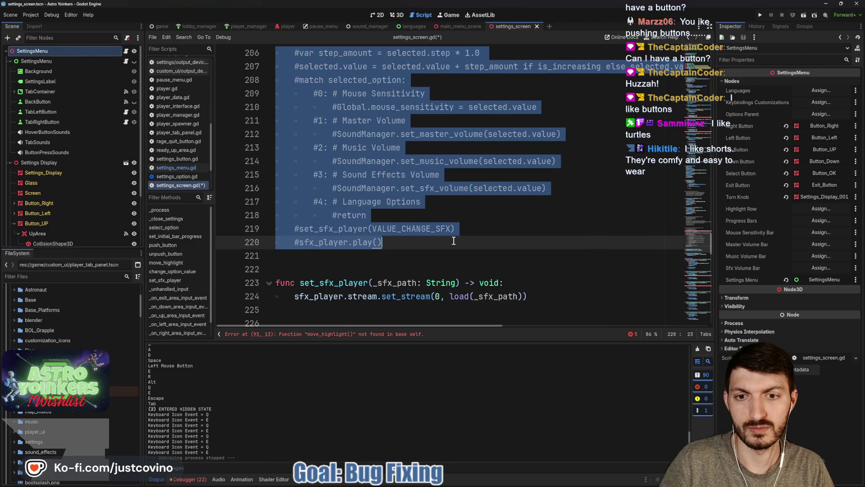
Step: Comment out the move_highlight calls and the change_option_value calls on lines 121, 135 and 249
{"action": "left_click", "coordinate": [316, 334]}
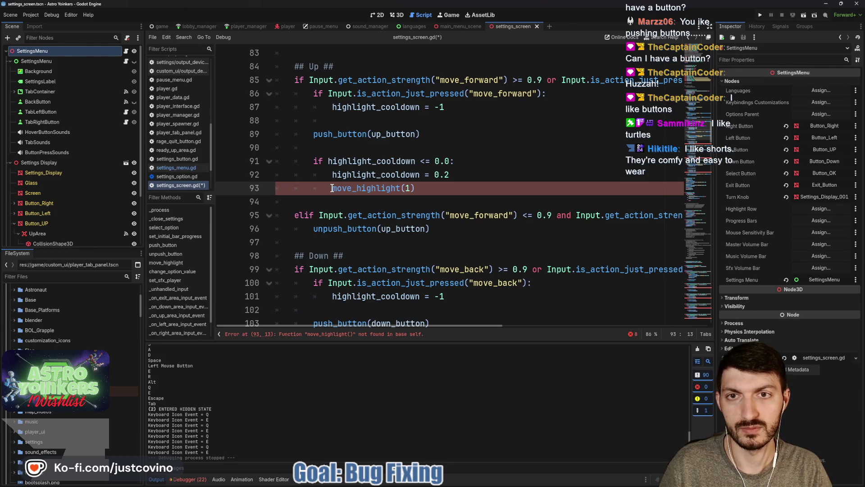
{"action": "type", "text": "_#"}
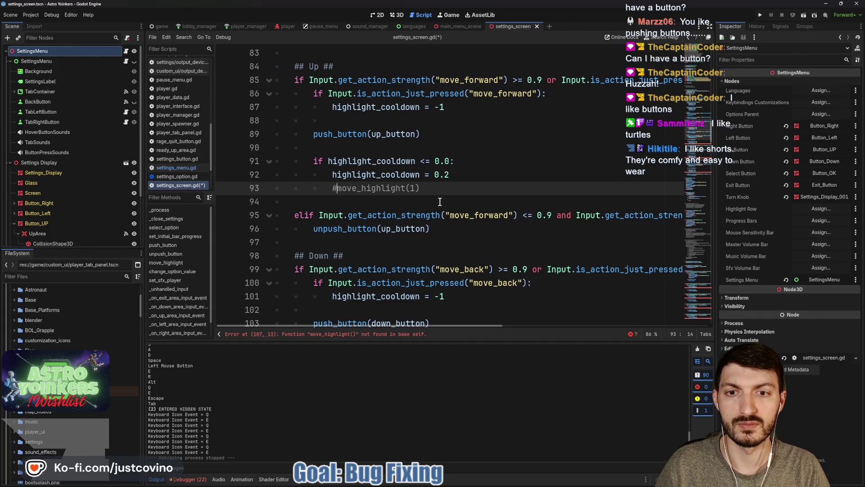
{"action": "scroll", "coordinate": [440, 202], "scroll_direction": "down", "scroll_amount": 3}
{"action": "left_click", "coordinate": [332, 256]}
{"action": "type", "text": "#move_highlight(-1"}
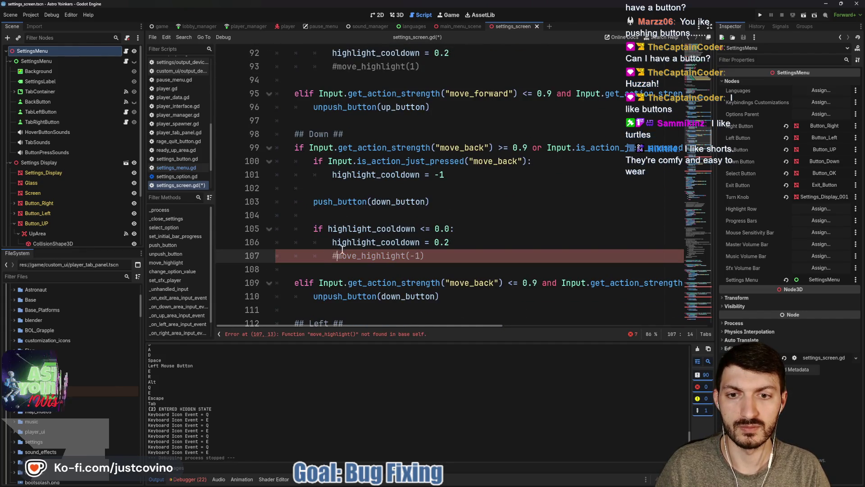
{"action": "scroll", "coordinate": [343, 293], "scroll_direction": "down", "scroll_amount": 2}
{"action": "left_click", "coordinate": [354, 335]}
{"action": "type", "text": "#change_option_value(false"}
{"action": "left_click", "coordinate": [353, 336]}
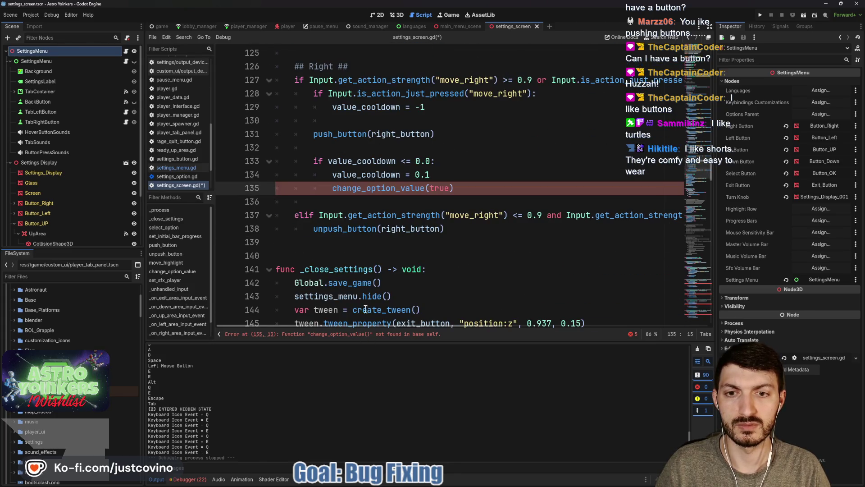
{"action": "type", "text": "#"}
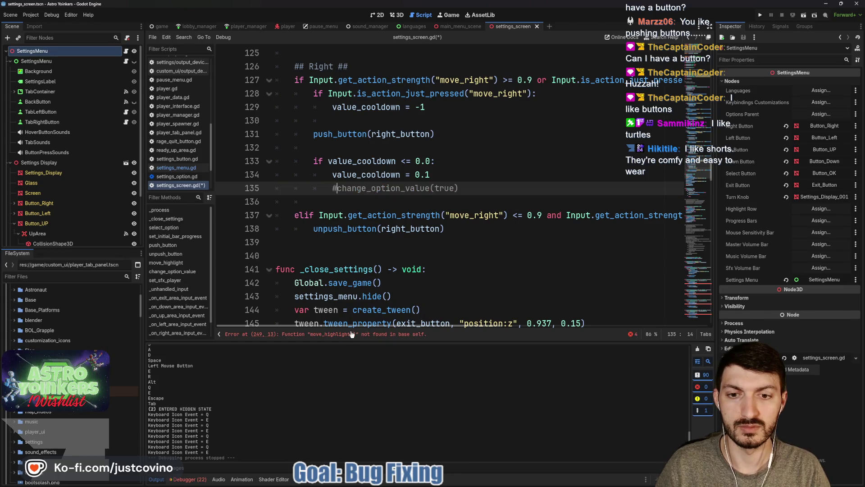
{"action": "left_click", "coordinate": [350, 334]}
{"action": "type", "text": "#move_highlight(-1"}
Step: Comment out the calls on lines 259, 269 and 279, then save settings_screen.gd
{"action": "scroll", "coordinate": [351, 219], "scroll_direction": "down", "scroll_amount": 1}
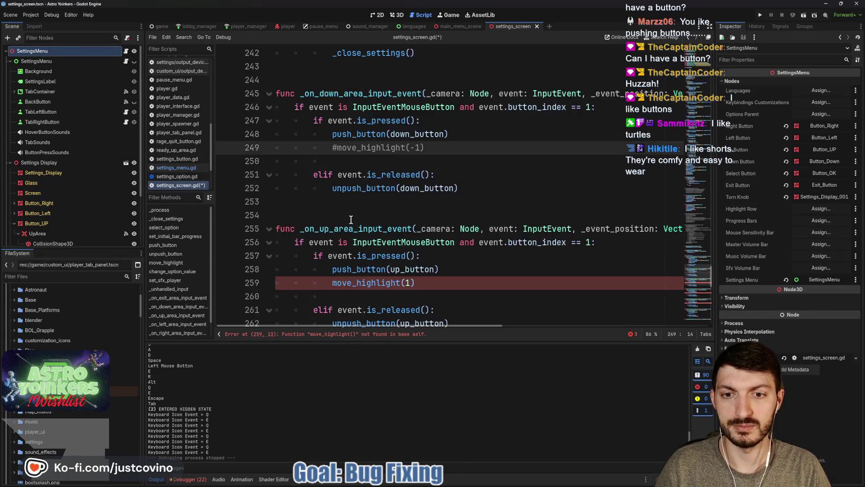
{"action": "left_click", "coordinate": [331, 283]}
{"action": "type", "text": "#"}
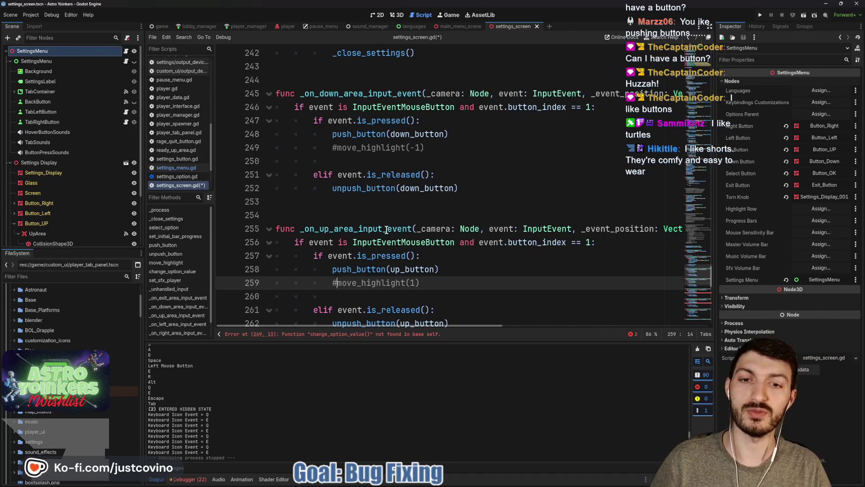
{"action": "scroll", "coordinate": [370, 244], "scroll_direction": "down", "scroll_amount": 6}
{"action": "left_click", "coordinate": [334, 188]}
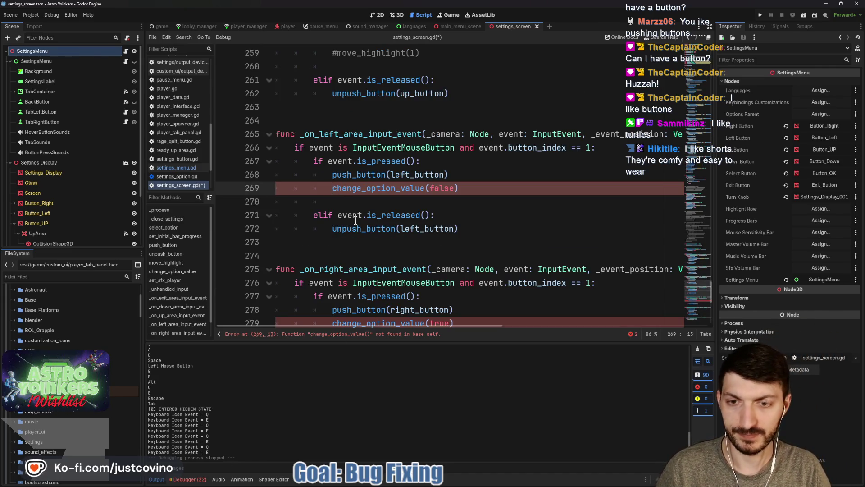
{"action": "type", "text": "#"}
{"action": "scroll", "coordinate": [343, 230], "scroll_direction": "down", "scroll_amount": 2}
{"action": "left_click", "coordinate": [332, 242]}
{"action": "type", "text": "#"}
{"action": "key", "text": "ctrl+s"}
{"action": "scroll", "coordinate": [429, 206], "scroll_direction": "down", "scroll_amount": 2}
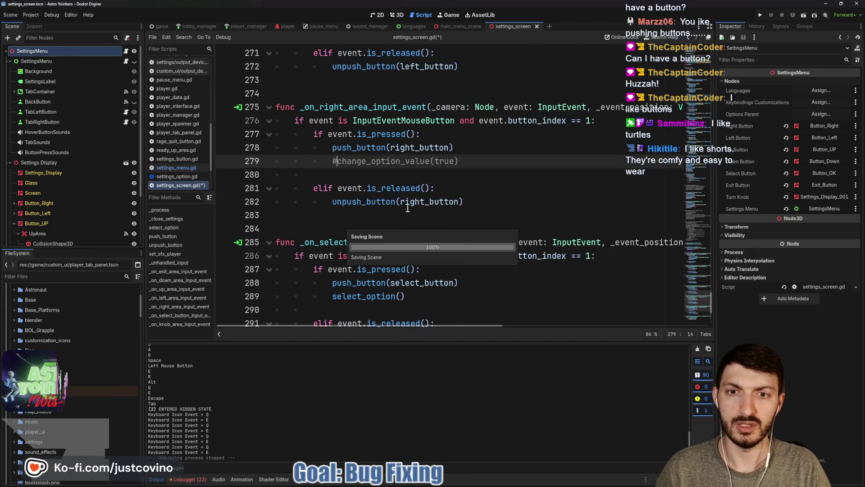
{"action": "scroll", "coordinate": [430, 206], "scroll_direction": "down", "scroll_amount": 3}
{"action": "left_click", "coordinate": [399, 233]}
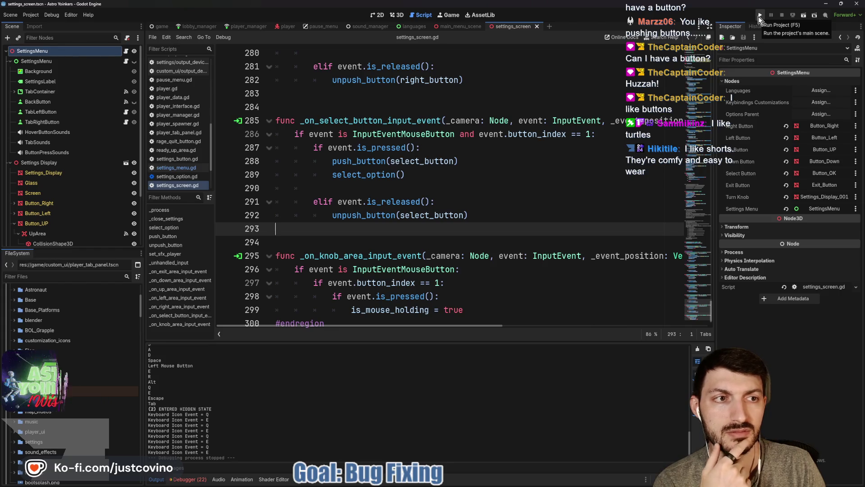
Step: Comment out the languages, keybindings and options_parent exports on lines 6–8
{"action": "scroll", "coordinate": [493, 215], "scroll_direction": "up", "scroll_amount": 2}
{"action": "scroll", "coordinate": [494, 216], "scroll_direction": "up", "scroll_amount": 20}
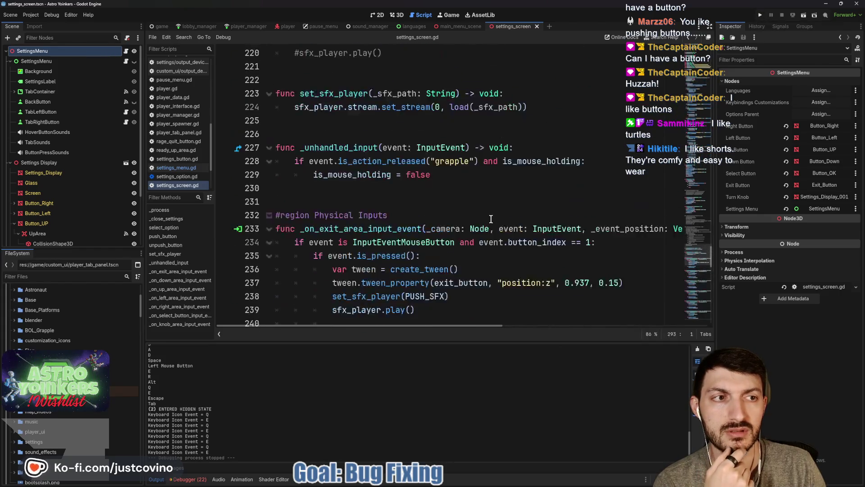
{"action": "scroll", "coordinate": [492, 219], "scroll_direction": "up", "scroll_amount": 20}
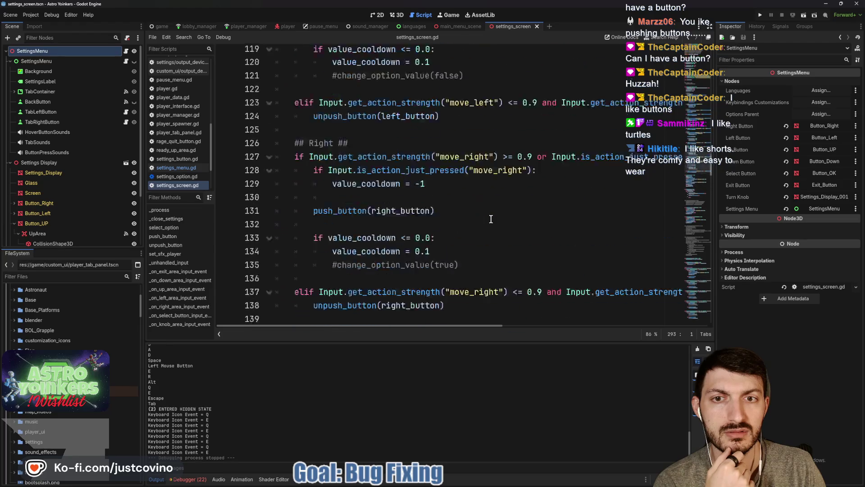
{"action": "scroll", "coordinate": [491, 219], "scroll_direction": "up", "scroll_amount": 17}
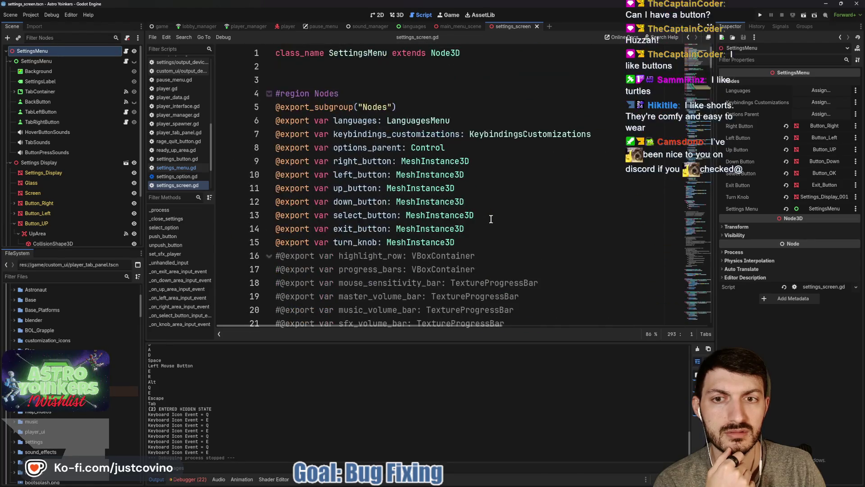
{"action": "left_click", "coordinate": [276, 121]}
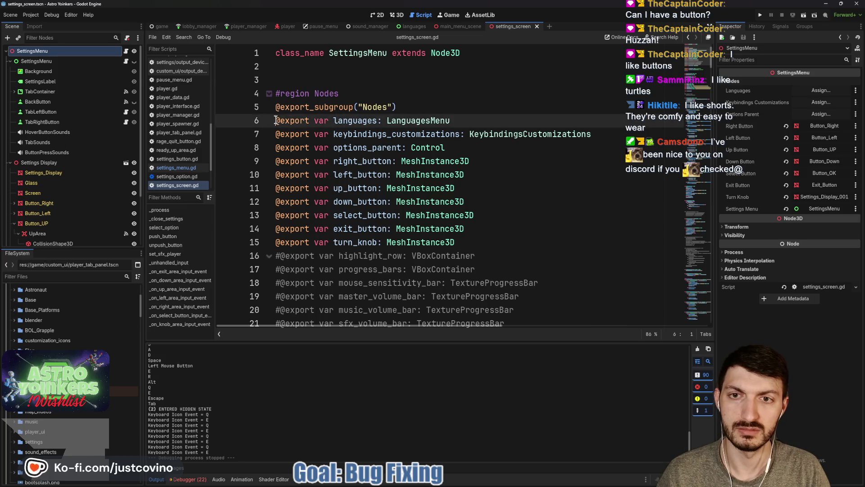
{"action": "type", "text": "#"}
{"action": "key", "text": "ctrl+k"}
{"action": "key", "text": "Down"}
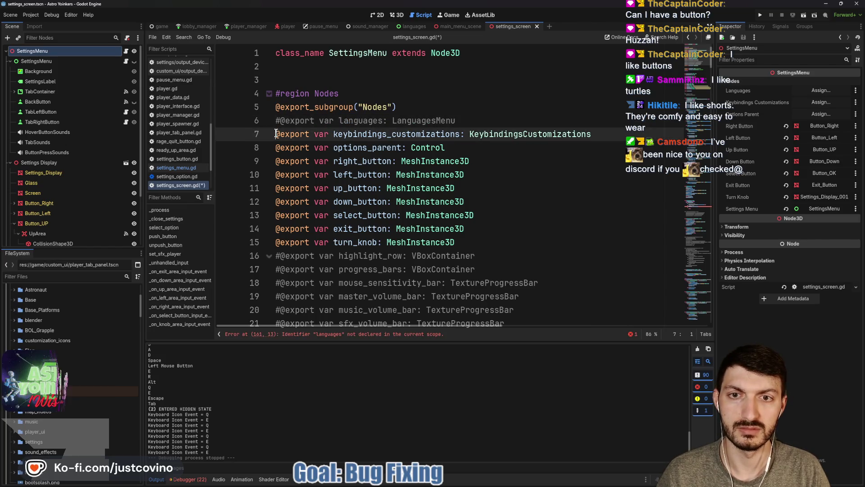
{"action": "key", "text": "ctrl+k"}
{"action": "left_click", "coordinate": [275, 143]}
{"action": "type", "text": "#"}
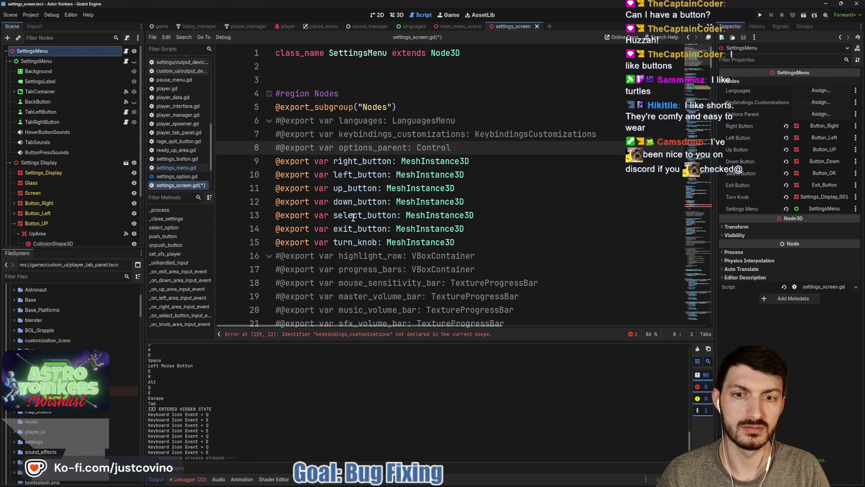
Step: Comment out the select_option function and its calls at lines 79 and 289, then save
{"action": "left_click", "coordinate": [334, 334]}
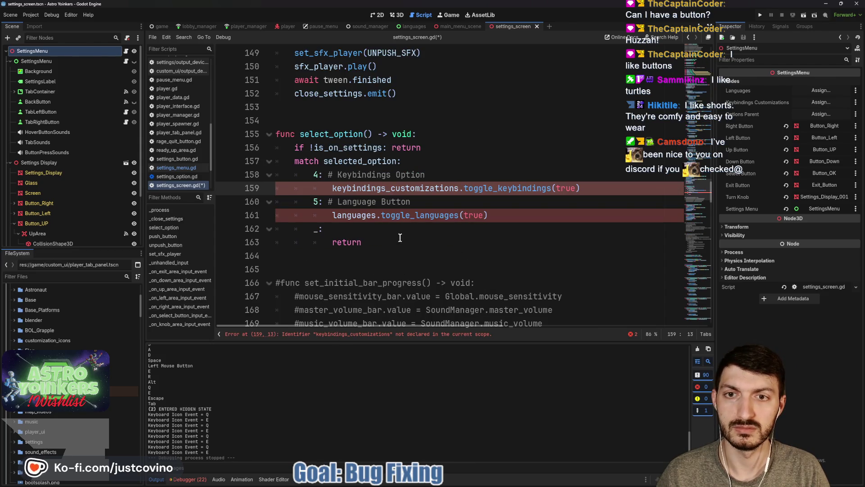
{"action": "left_click", "coordinate": [356, 242]}
{"action": "left_click_drag", "start_coordinate": [356, 242], "coordinate": [261, 134]}
{"action": "key", "text": "ctrl+k"}
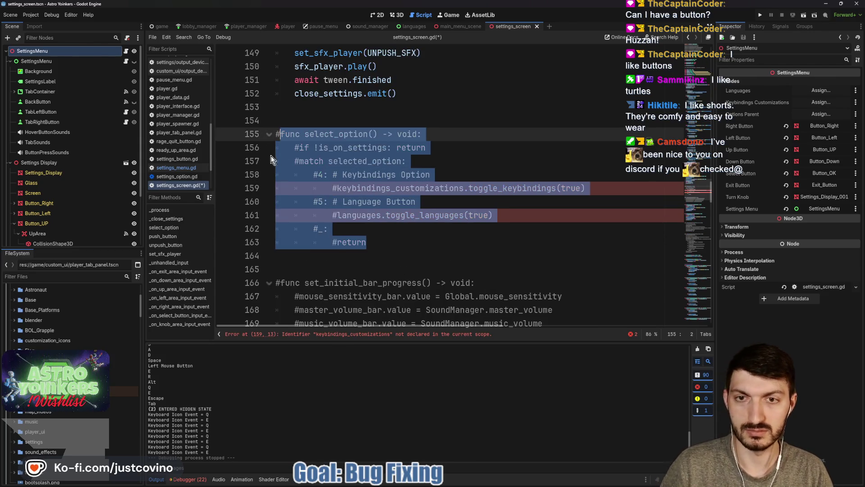
{"action": "left_click", "coordinate": [344, 334]}
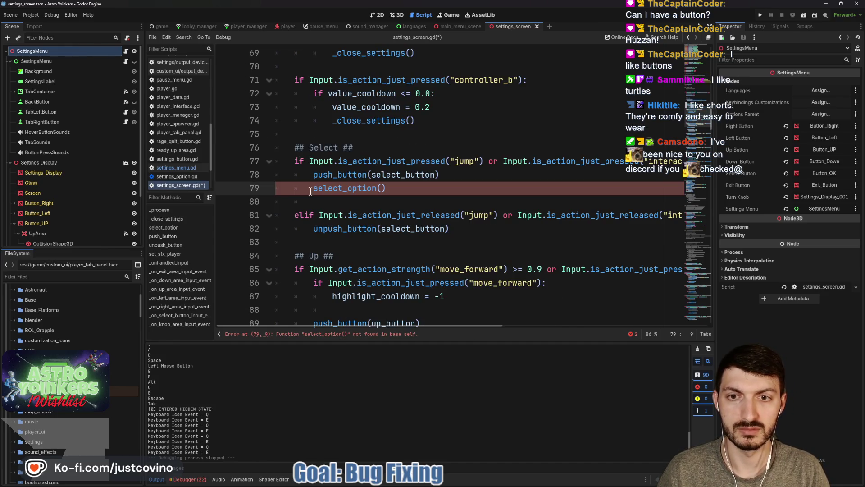
{"action": "type", "text": "#"}
{"action": "left_click", "coordinate": [338, 334]}
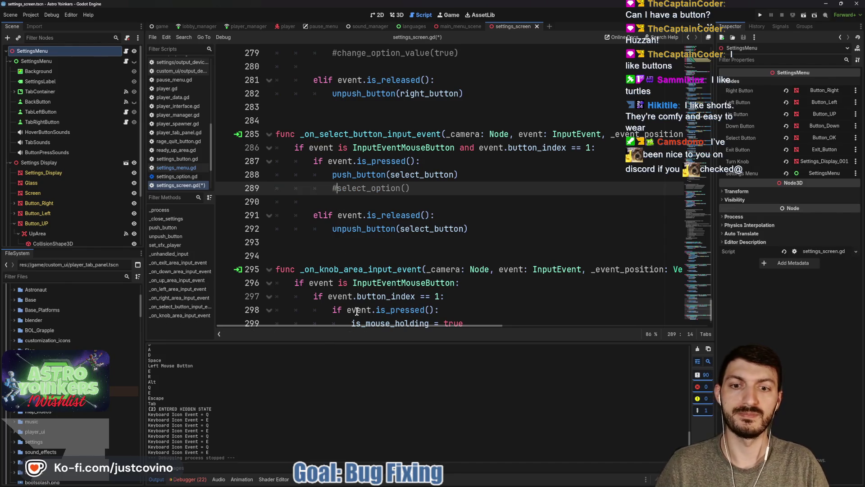
{"action": "key", "text": "ctrl+s"}
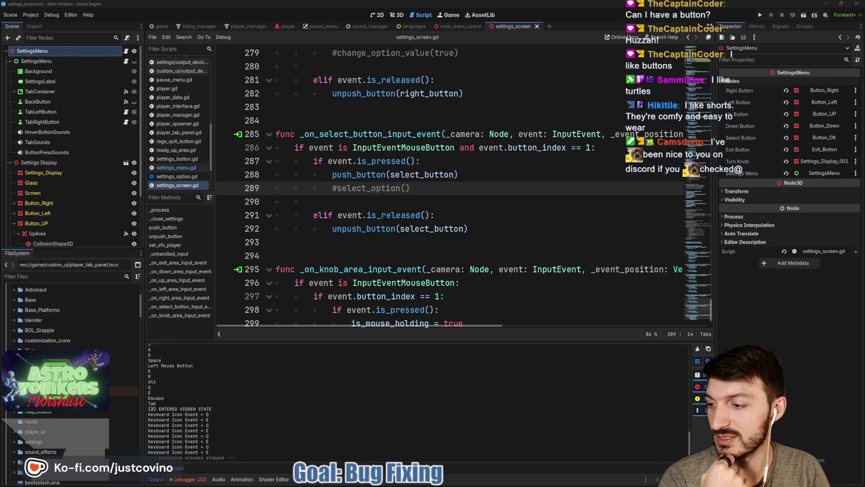
{"action": "left_click", "coordinate": [377, 247]}
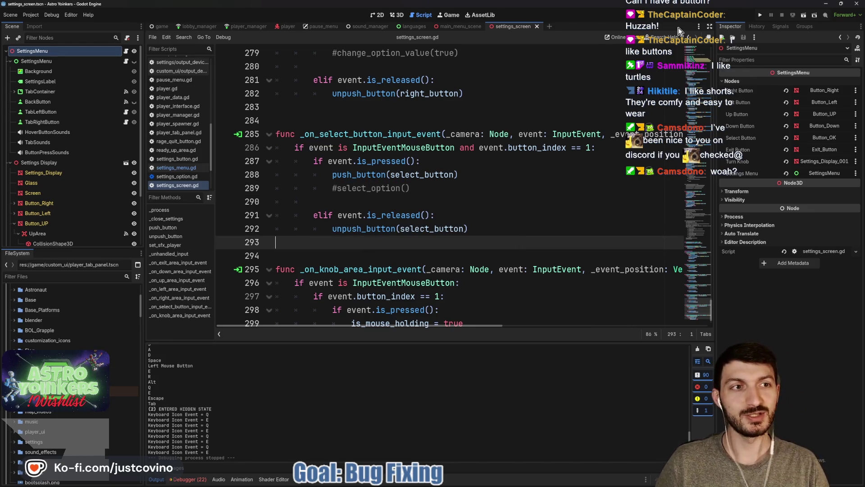
Step: Run Astro Yoinkers, close the duplicate window, enlarge the other, and open its Keybindings settings
{"action": "left_click", "coordinate": [760, 15]}
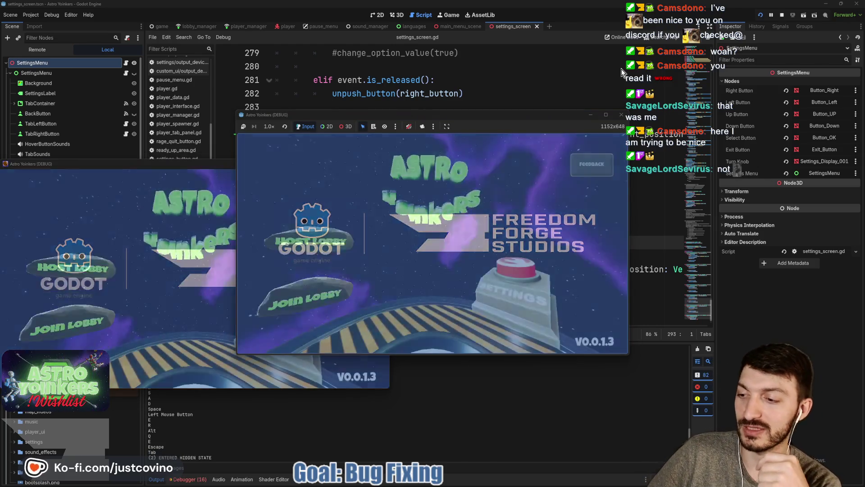
{"action": "left_click", "coordinate": [219, 166]}
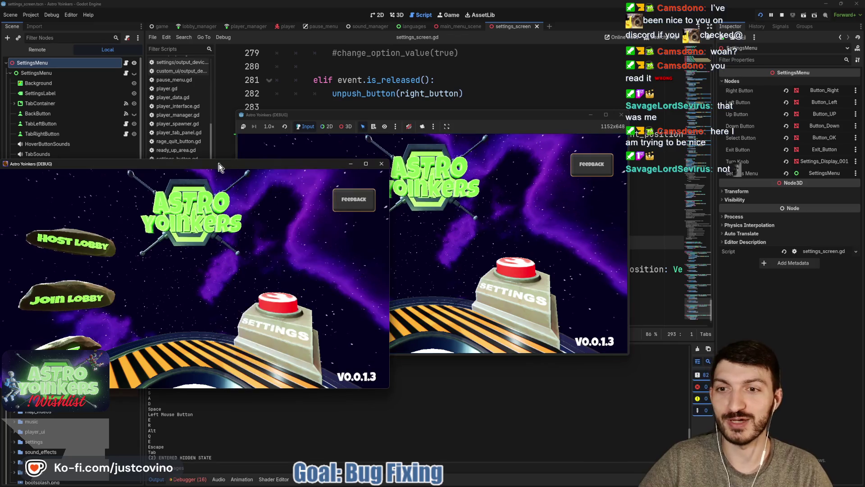
{"action": "left_click", "coordinate": [381, 164]}
{"action": "left_click_drag", "start_coordinate": [478, 120], "coordinate": [406, 103]}
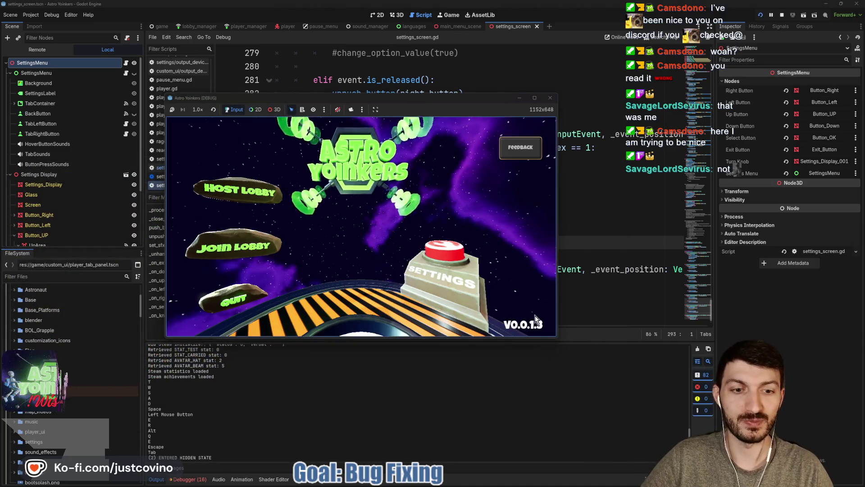
{"action": "left_click_drag", "start_coordinate": [557, 337], "coordinate": [666, 408]}
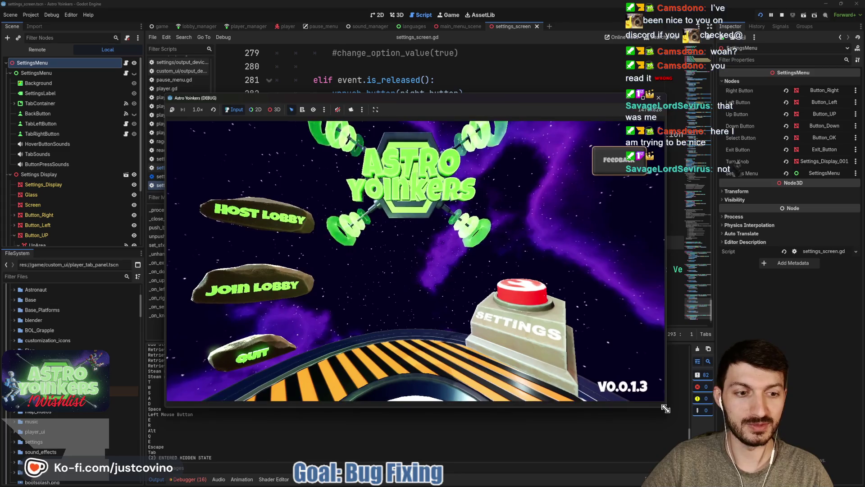
{"action": "left_click_drag", "start_coordinate": [501, 99], "coordinate": [474, 77]}
{"action": "left_click", "coordinate": [505, 290]}
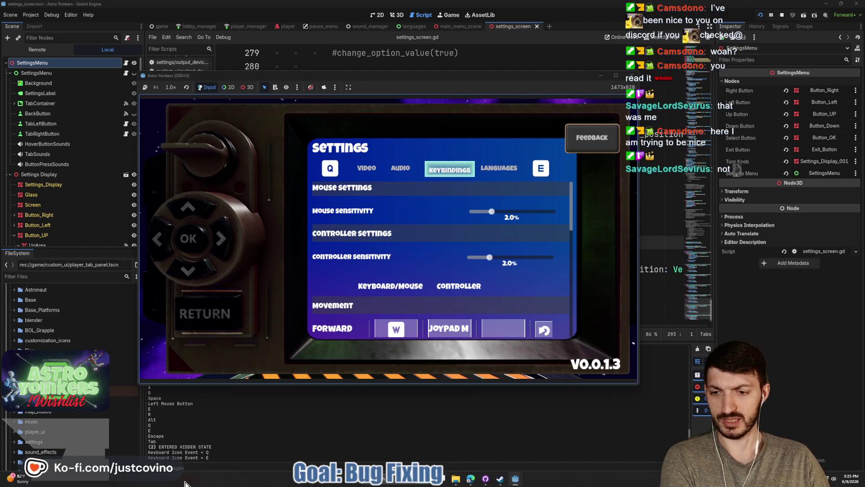
{"action": "key", "text": "F8"}
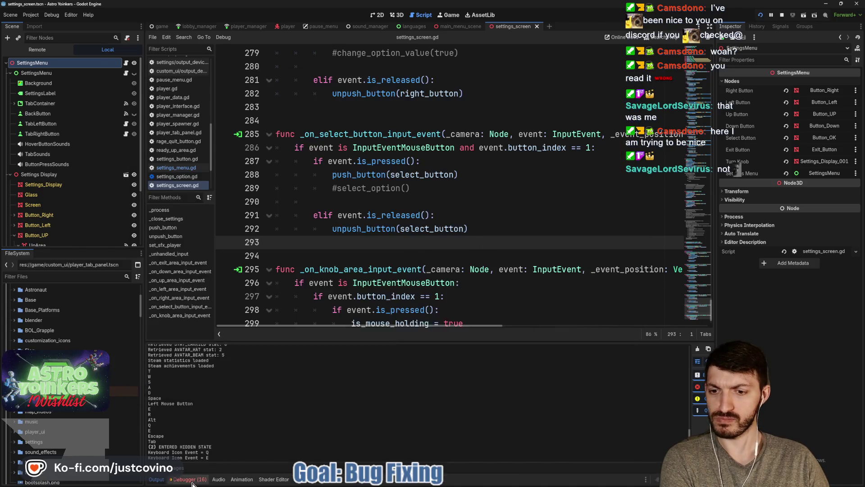
Step: Check the debugger's clicked-control info, then switch the game's settings from Audio to Video
{"action": "left_click", "coordinate": [375, 355]}
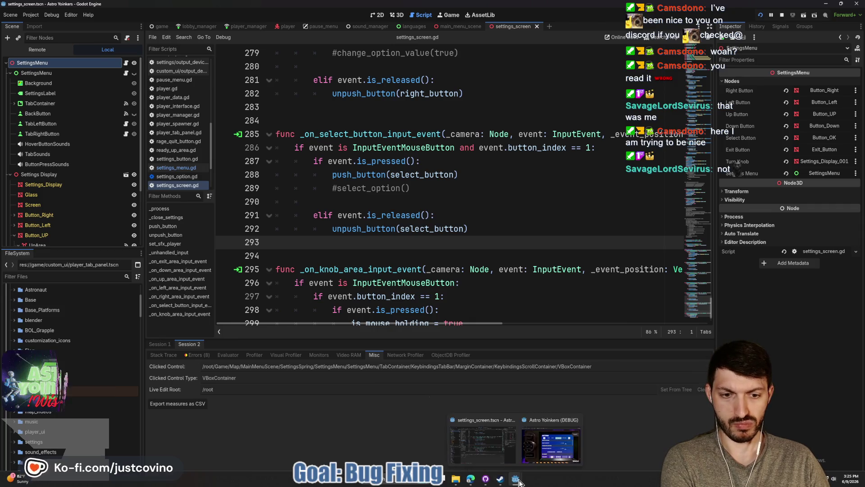
{"action": "left_click", "coordinate": [549, 438]}
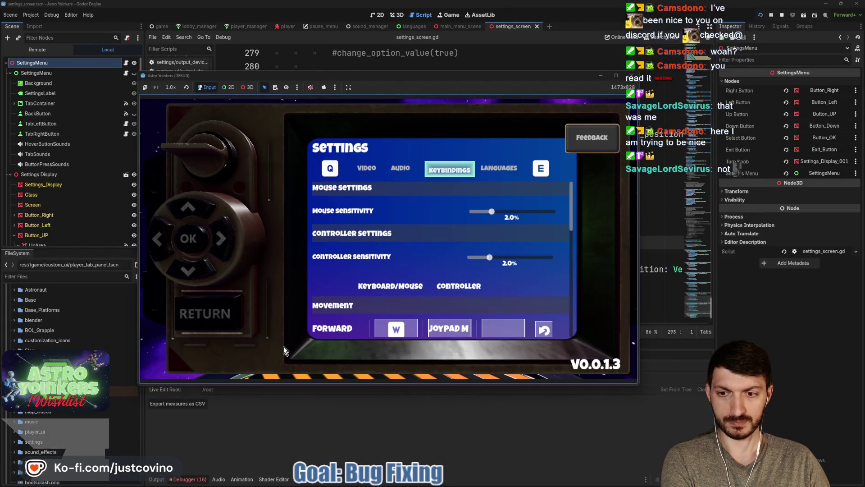
{"action": "left_click_drag", "start_coordinate": [390, 78], "coordinate": [386, 44]}
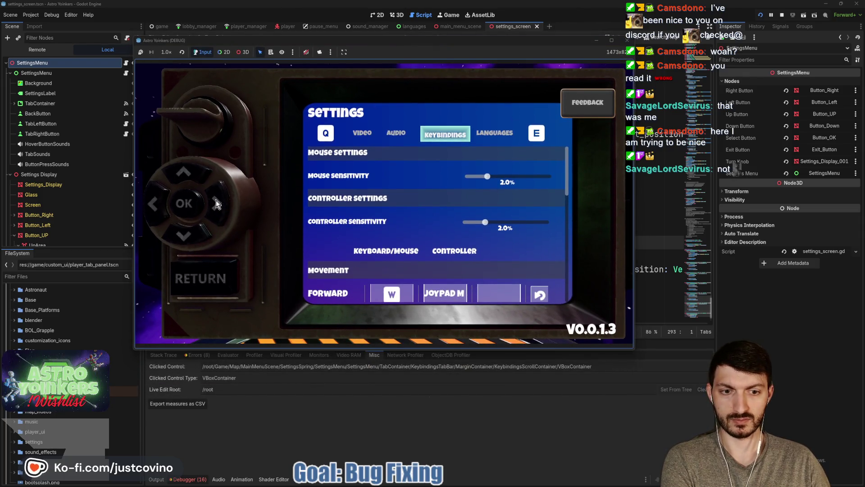
{"action": "key", "text": "q"}
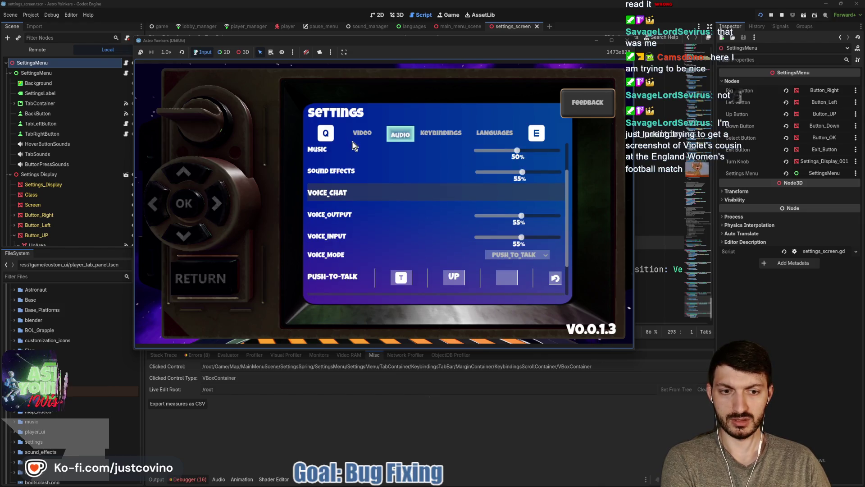
{"action": "left_click", "coordinate": [361, 134]}
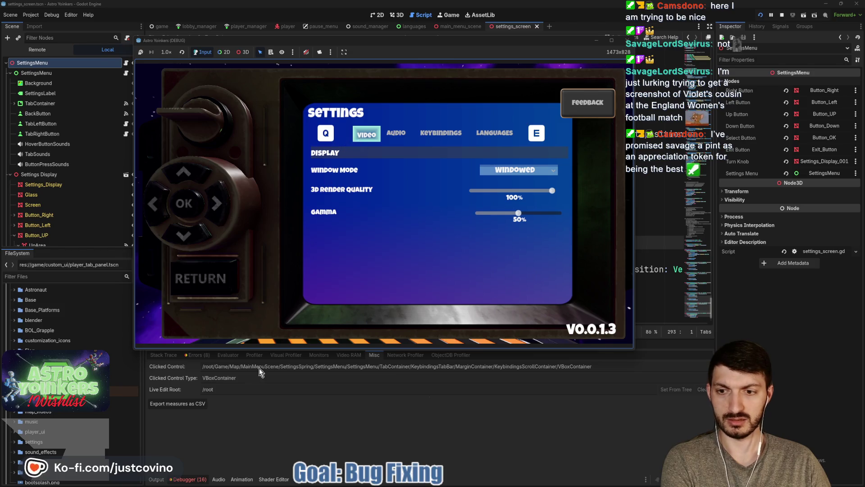
Step: Review the debugger's Errors and Misc panels, then bring the game window back to the front
{"action": "key", "text": "F8"}
{"action": "left_click", "coordinate": [198, 354]}
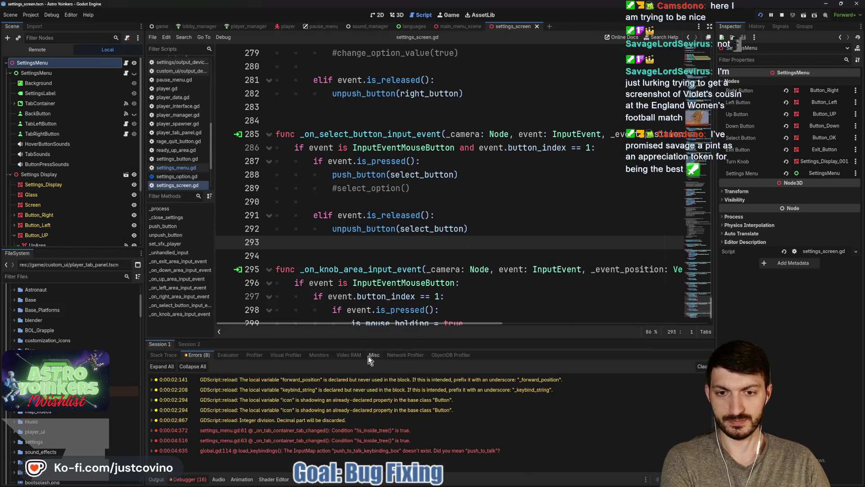
{"action": "left_click", "coordinate": [373, 355]}
{"action": "mouse_move", "coordinate": [520, 477]}
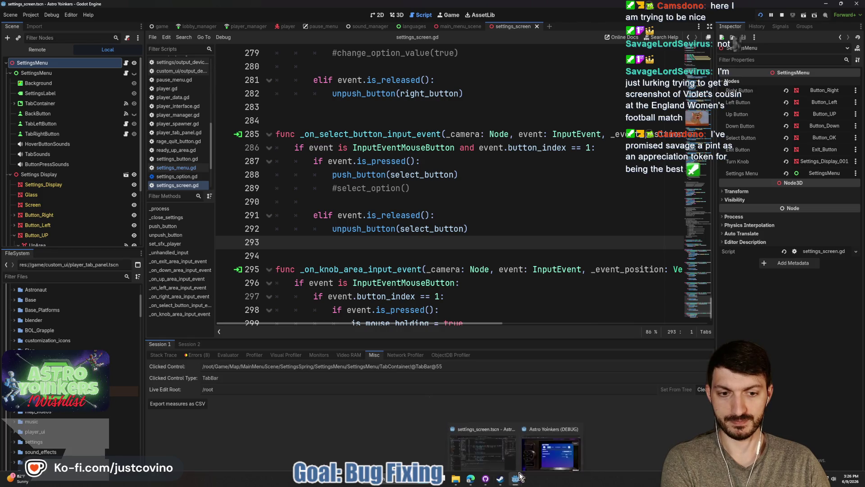
{"action": "left_click", "coordinate": [551, 453]}
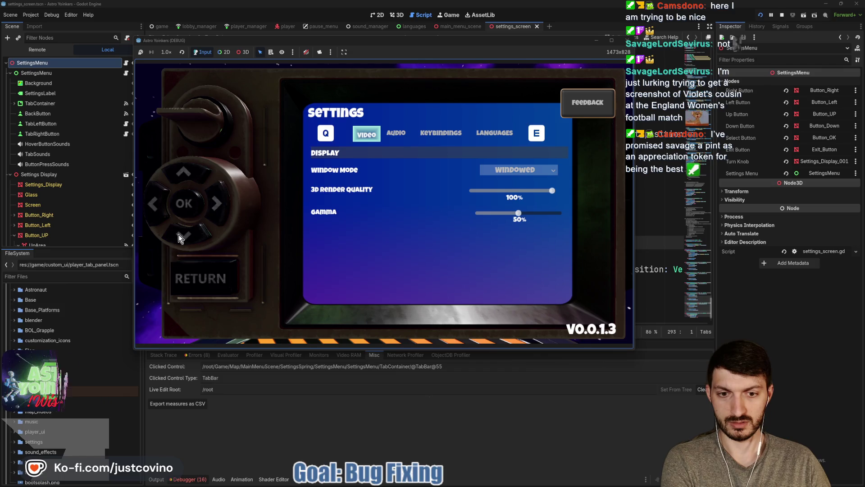
Step: Cycle the settings through Audio, Keybindings and Video, then return to the main menu and stop
{"action": "left_click", "coordinate": [399, 134]}
{"action": "key", "text": "e"}
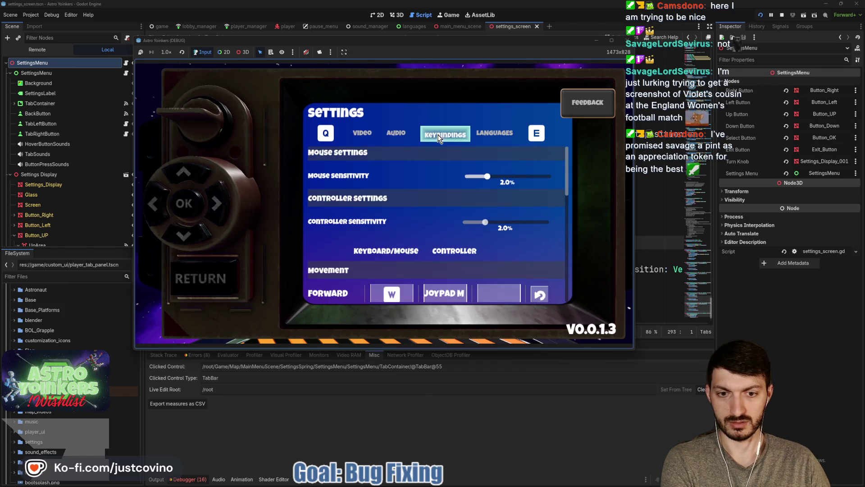
{"action": "key", "text": "q"}
{"action": "key", "text": "q"}
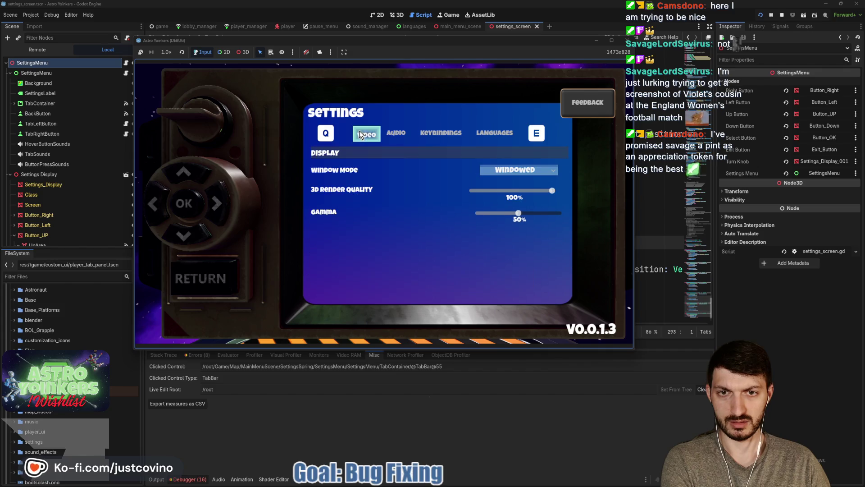
{"action": "left_click", "coordinate": [379, 171]}
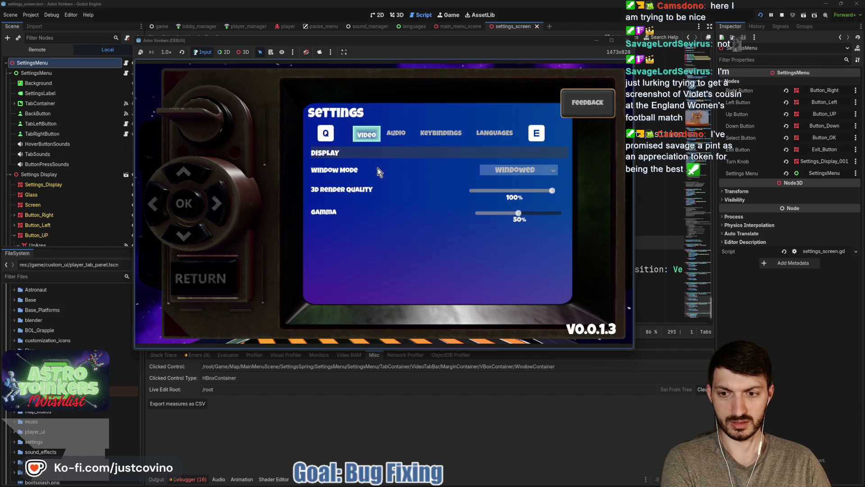
{"action": "left_click", "coordinate": [366, 194]}
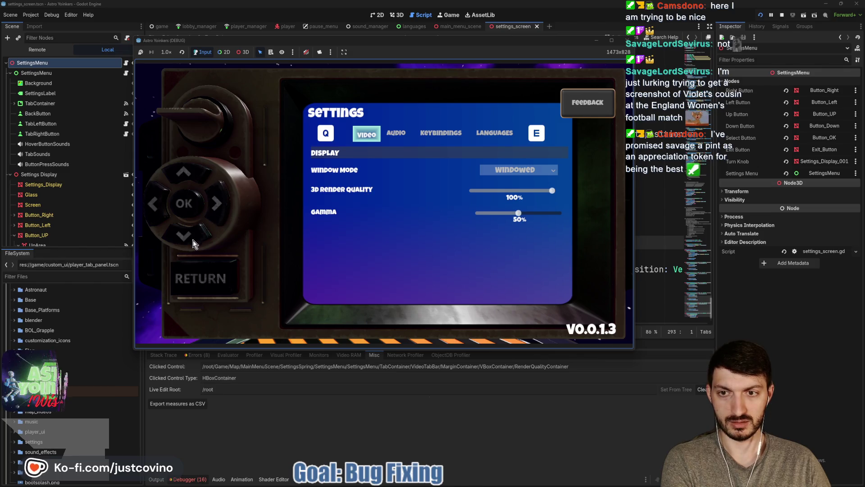
{"action": "left_click", "coordinate": [222, 273]}
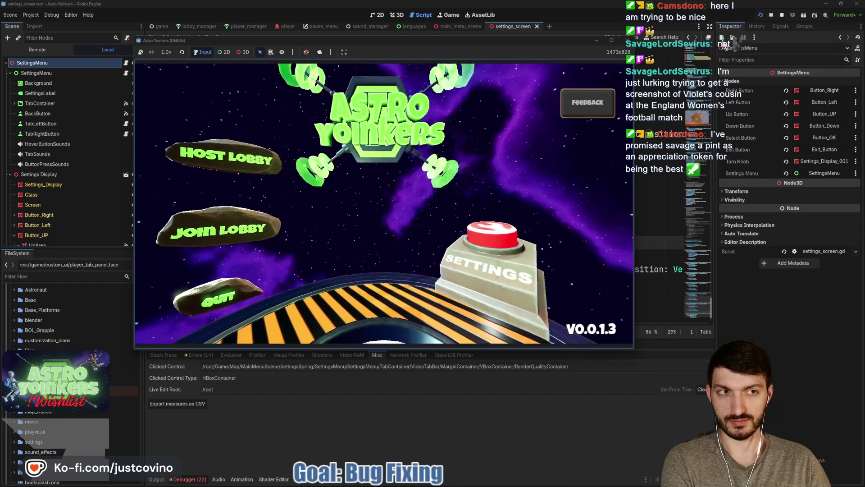
{"action": "left_click", "coordinate": [781, 15]}
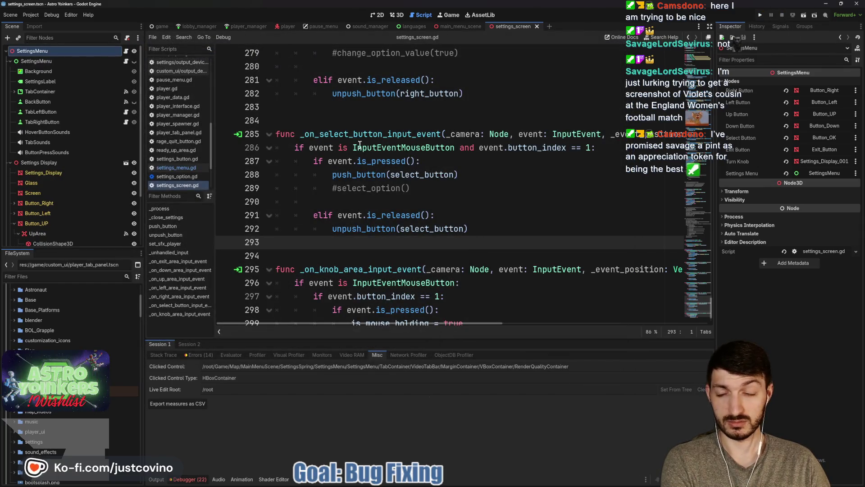
{"action": "mouse_move", "coordinate": [374, 165]}
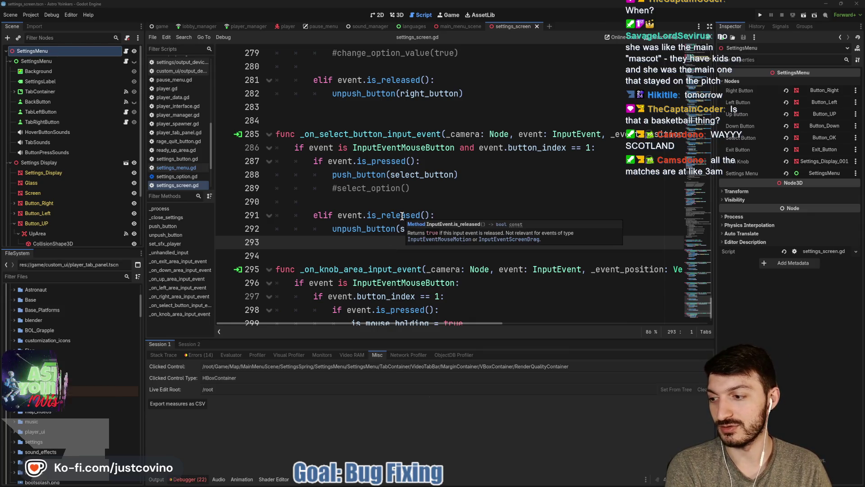
{"action": "left_click", "coordinate": [372, 201]}
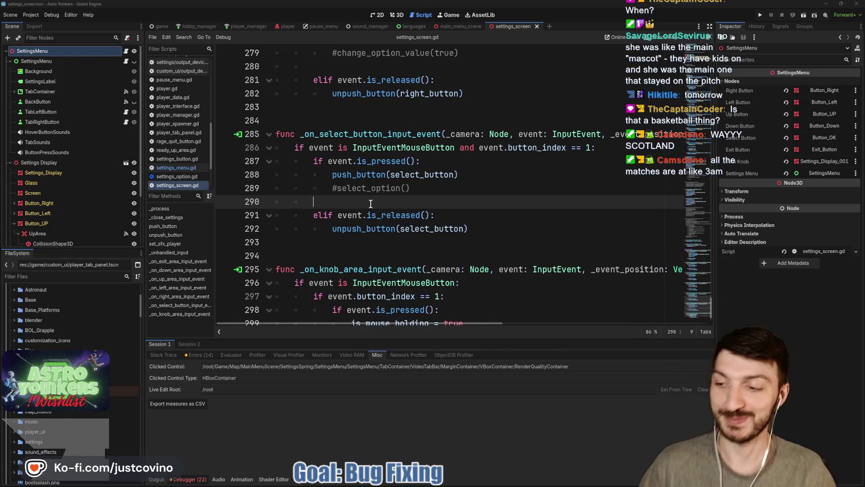
{"action": "key", "text": "ctrl+s"}
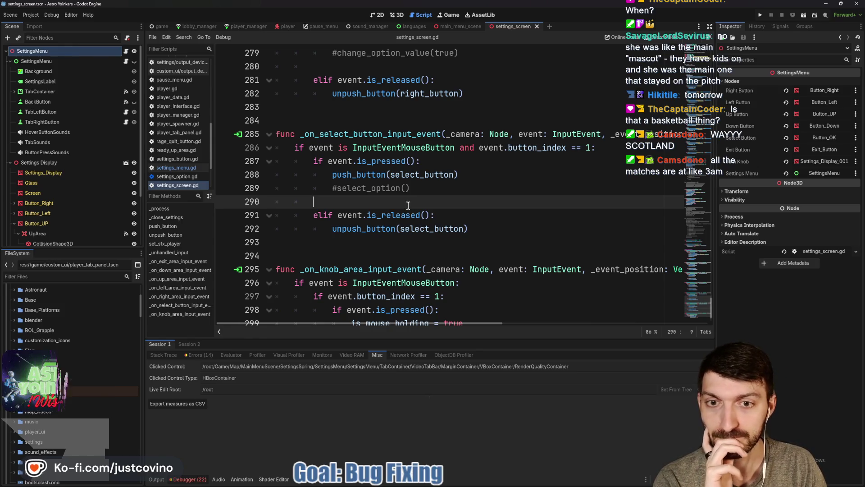
{"action": "scroll", "coordinate": [424, 225], "scroll_direction": "down", "scroll_amount": 1}
{"action": "left_click", "coordinate": [373, 213]}
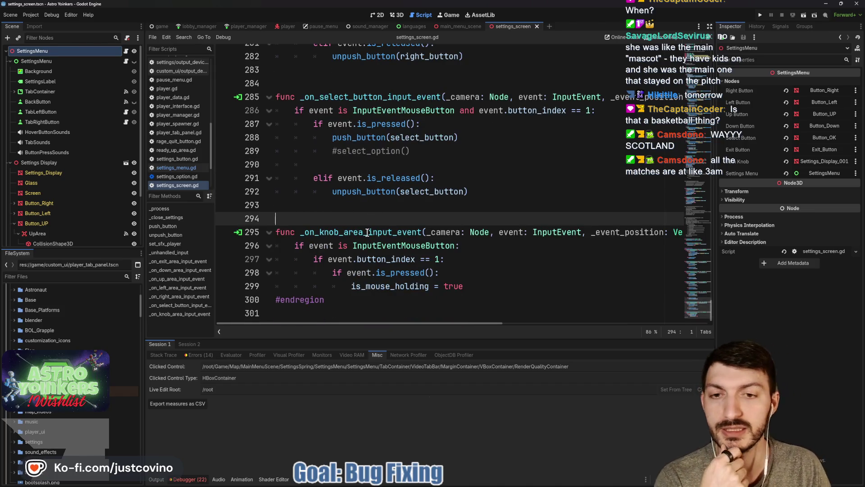
{"action": "scroll", "coordinate": [368, 232], "scroll_direction": "up", "scroll_amount": 2}
{"action": "left_click", "coordinate": [381, 177]}
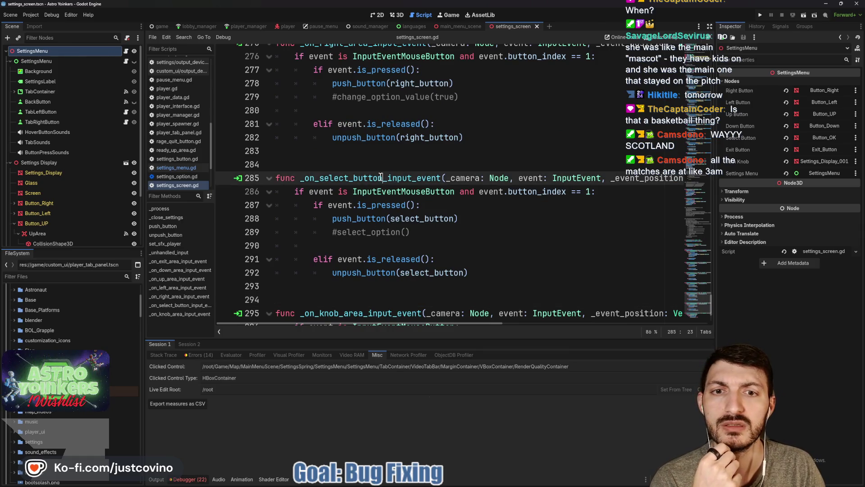
{"action": "double_click", "coordinate": [381, 177]}
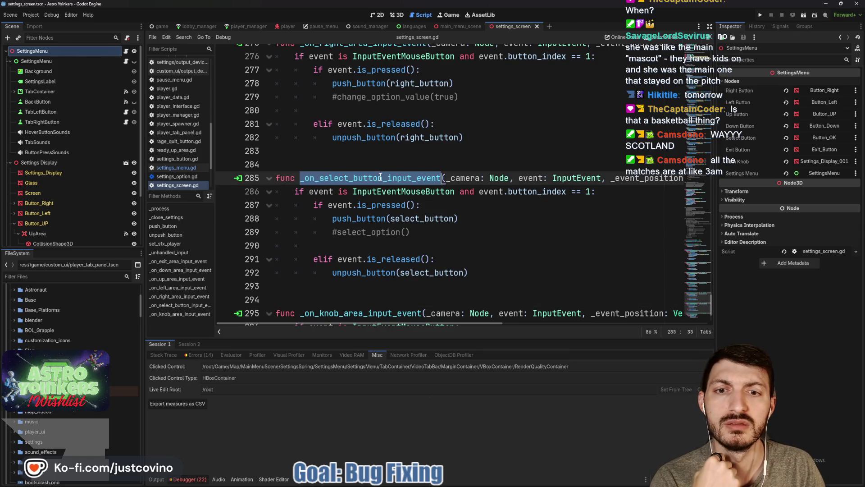
{"action": "left_click", "coordinate": [360, 220]}
{"action": "double_click", "coordinate": [360, 220]}
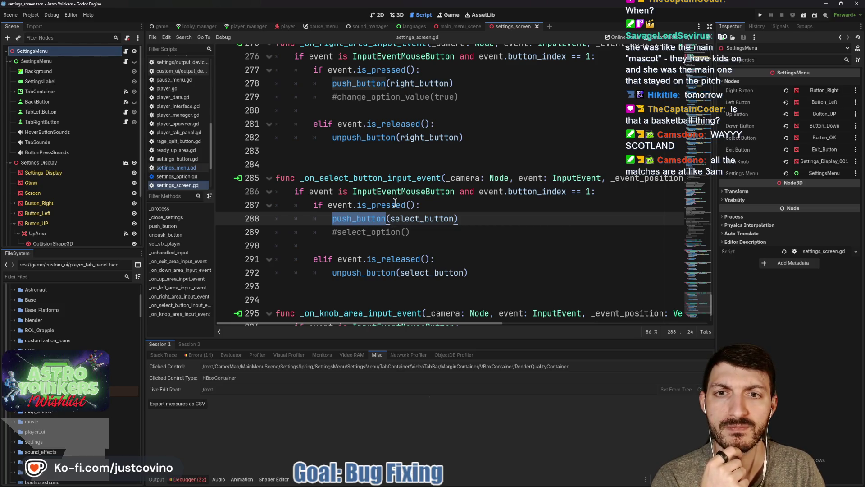
{"action": "mouse_move", "coordinate": [391, 201]}
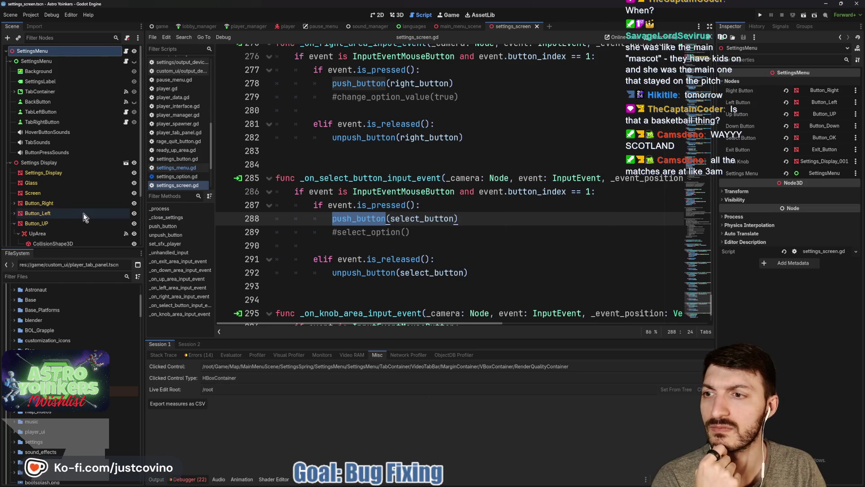
{"action": "scroll", "coordinate": [72, 180], "scroll_direction": "down", "scroll_amount": 3}
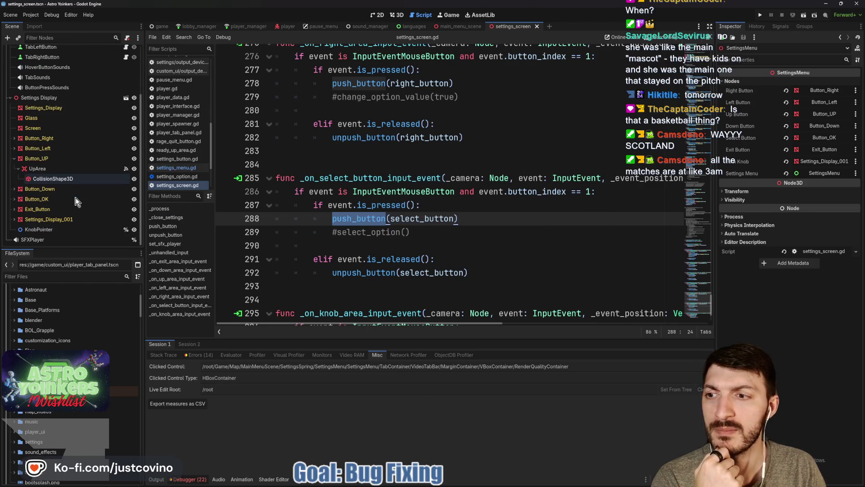
Step: Select Button_OK's SelectButton child and open its input_event connection to _on_select_button_input_event
{"action": "left_click", "coordinate": [40, 199]}
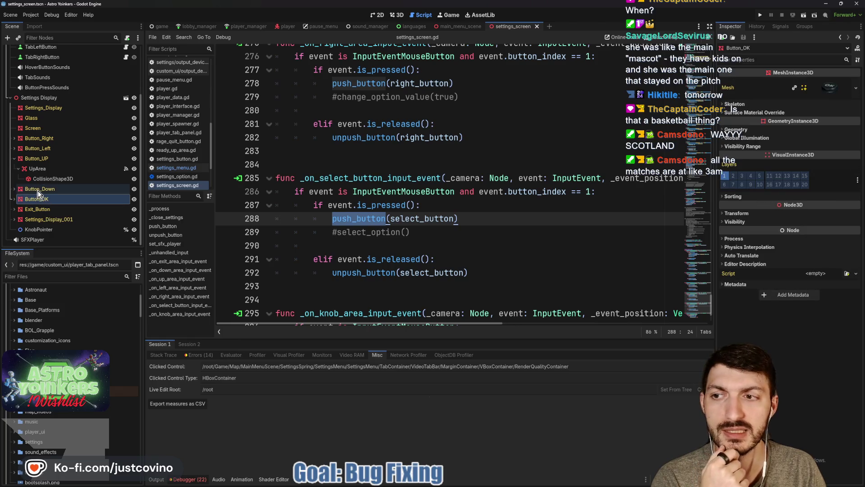
{"action": "left_click", "coordinate": [14, 198]}
{"action": "left_click", "coordinate": [43, 209]}
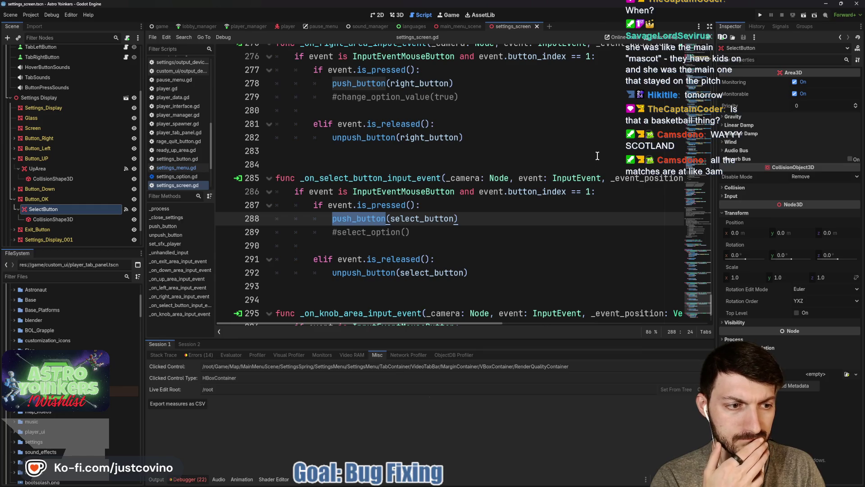
{"action": "left_click", "coordinate": [781, 27]}
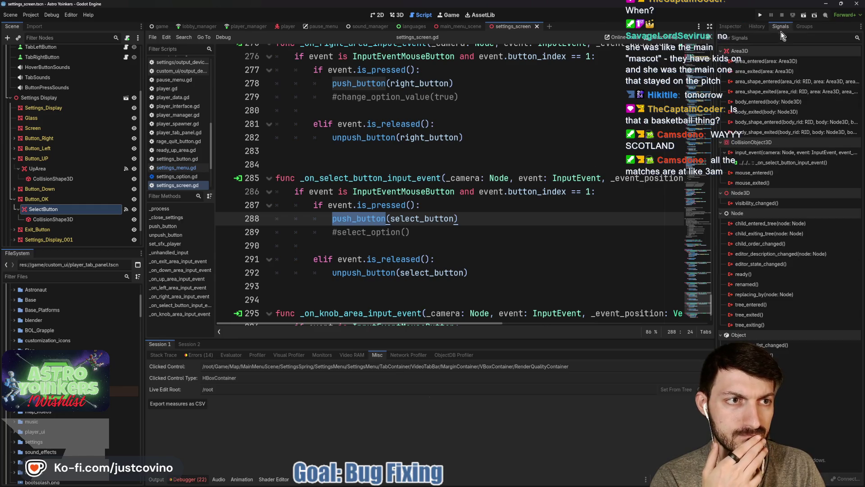
{"action": "double_click", "coordinate": [754, 163]}
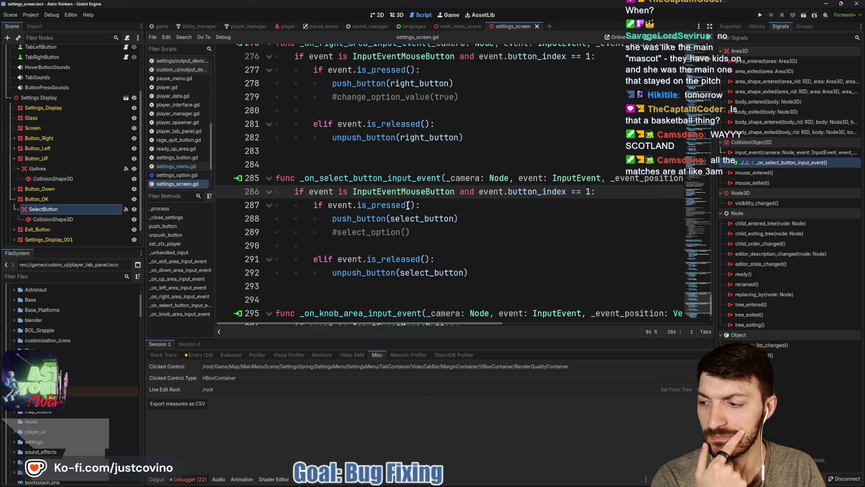
Step: Inspect the SelectButton in the 3D view, then return to the settings_screen.gd script
{"action": "left_click", "coordinate": [397, 15]}
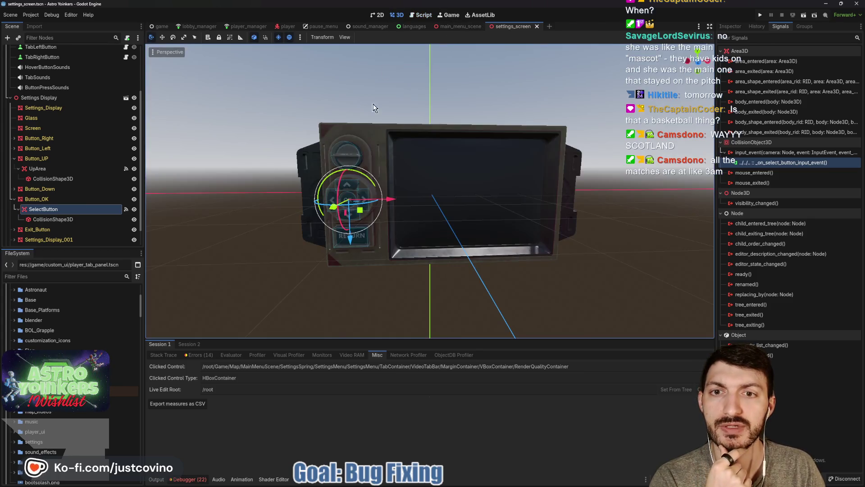
{"action": "mouse_move", "coordinate": [415, 221]}
{"action": "left_mouse_down"}
{"action": "mouse_move", "coordinate": [497, 232]}
{"action": "mouse_move", "coordinate": [429, 229]}
{"action": "left_mouse_up"}
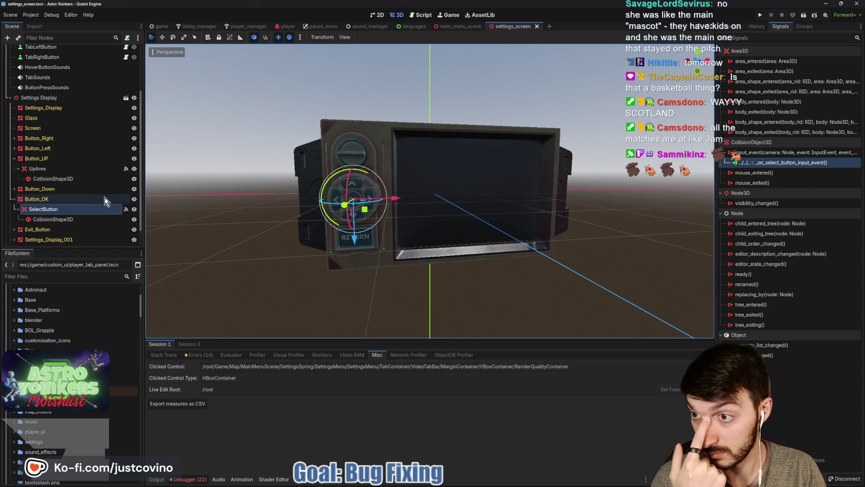
{"action": "scroll", "coordinate": [114, 95], "scroll_direction": "up", "scroll_amount": 3}
{"action": "left_click", "coordinate": [126, 52]}
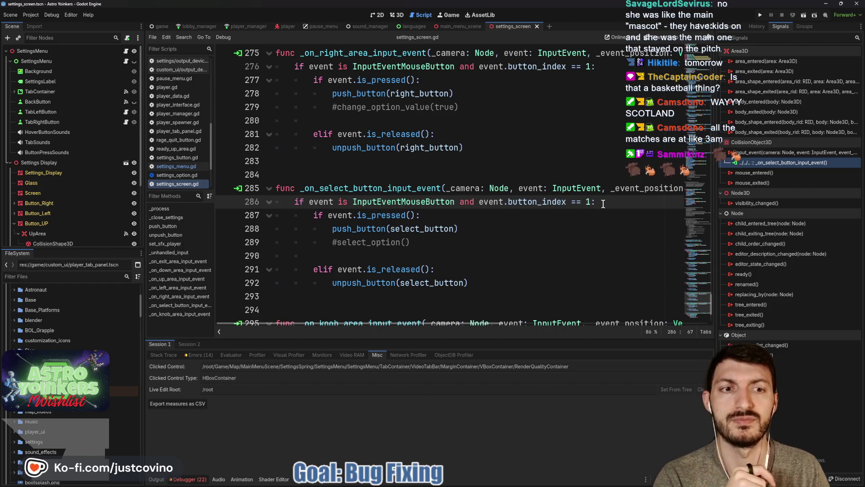
{"action": "key", "text": "Return"}
{"action": "type", "text": "print(\"EVENT!"}
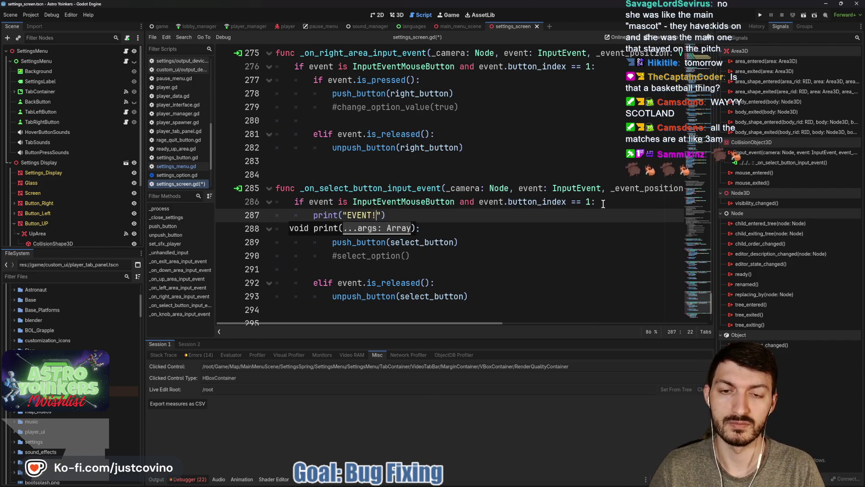
{"action": "left_click_drag", "start_coordinate": [386, 215], "coordinate": [266, 219]}
{"action": "key", "text": "ctrl+c"}
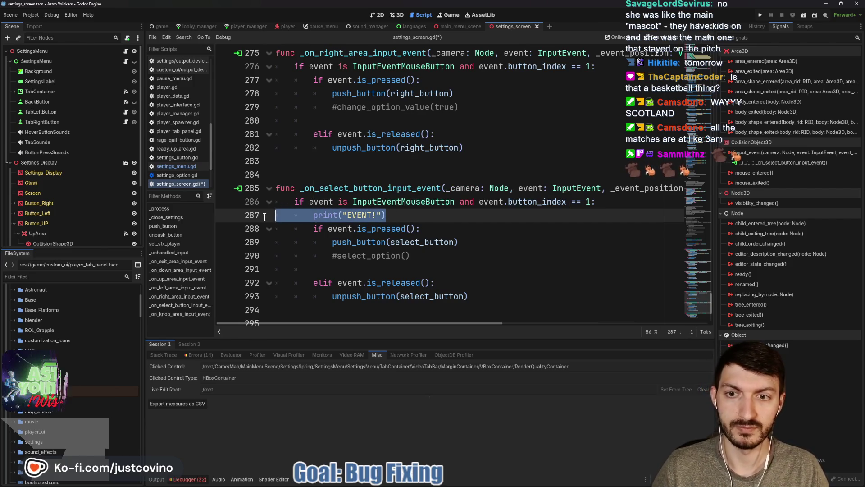
{"action": "left_click", "coordinate": [384, 215]}
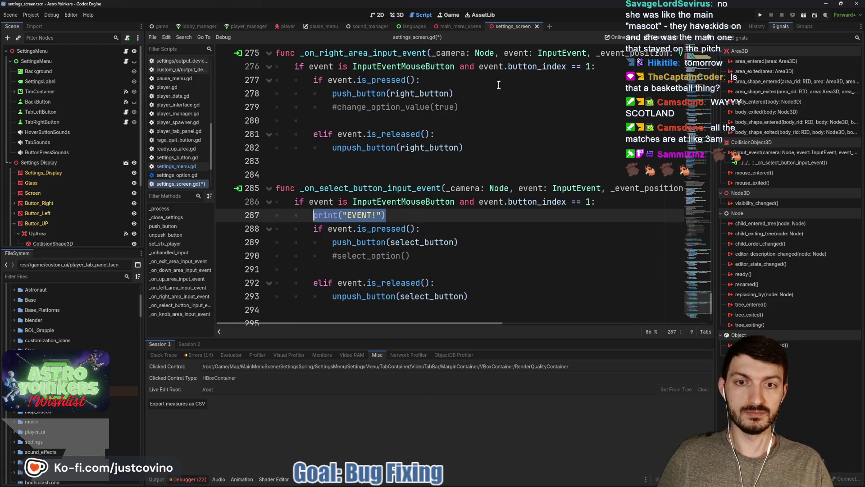
{"action": "left_click", "coordinate": [607, 65]}
{"action": "key", "text": "Return"}
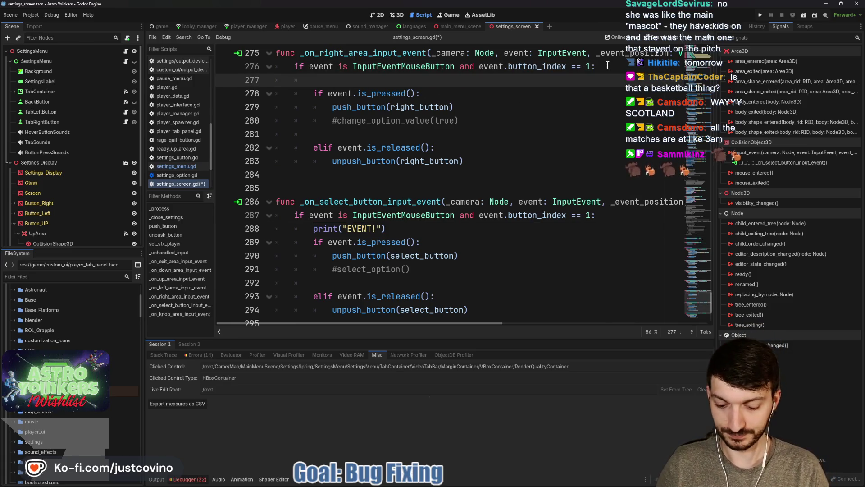
{"action": "scroll", "coordinate": [518, 131], "scroll_direction": "down", "scroll_amount": 3}
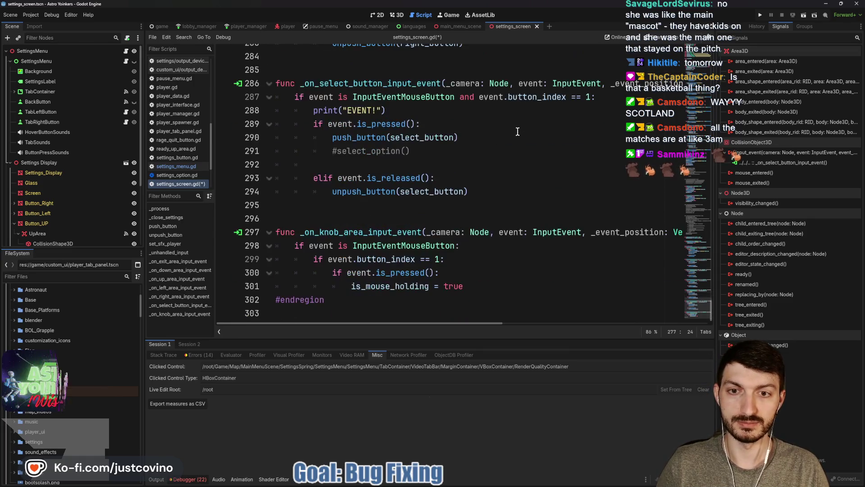
{"action": "left_click", "coordinate": [474, 246]}
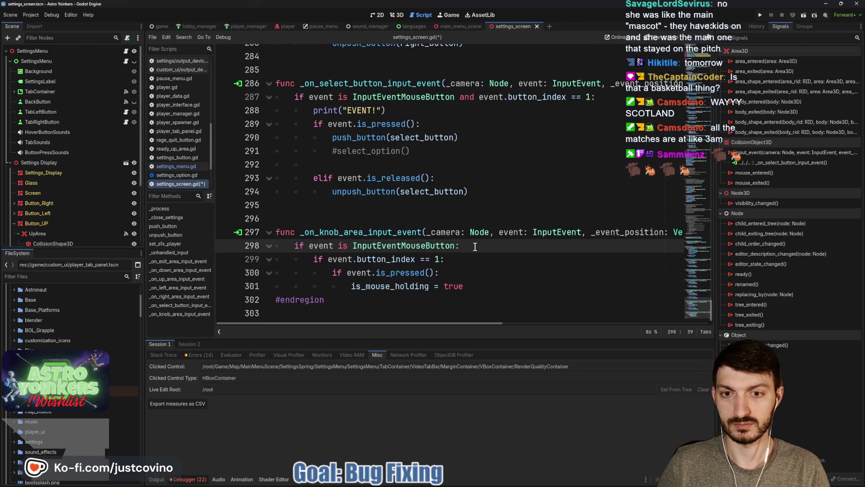
{"action": "key", "text": "Return"}
{"action": "key", "text": "ctrl+v"}
{"action": "scroll", "coordinate": [475, 246], "scroll_direction": "up", "scroll_amount": 8}
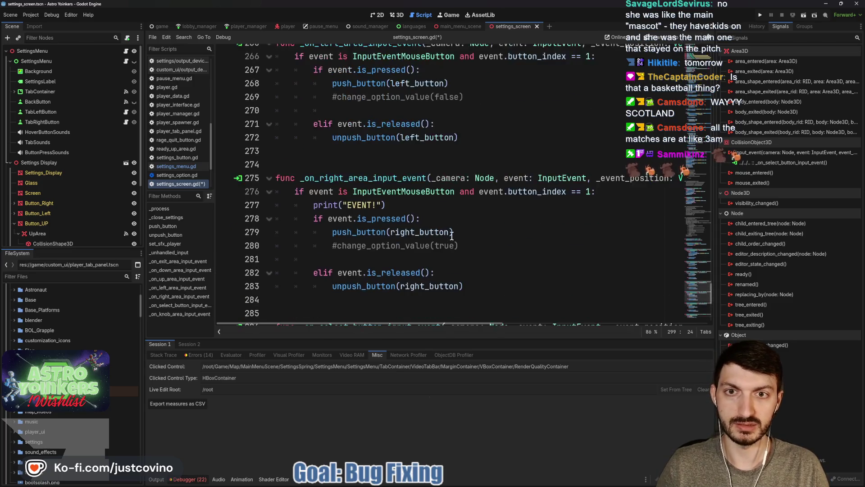
{"action": "left_click", "coordinate": [608, 141]}
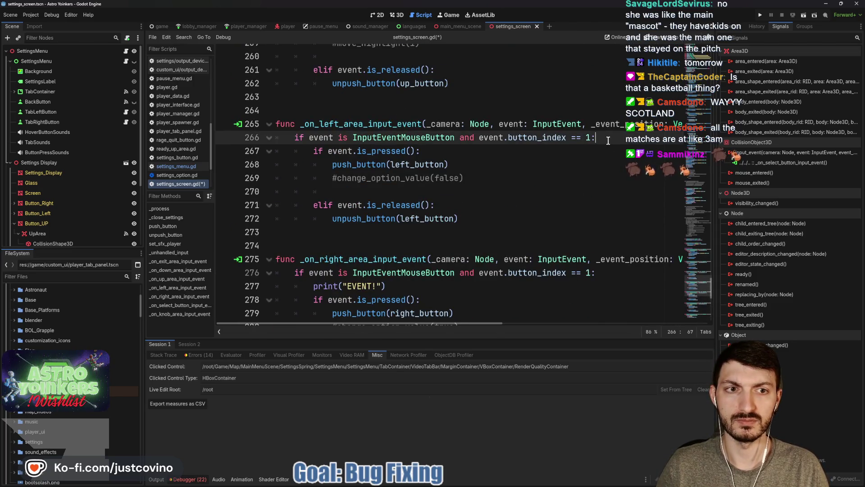
{"action": "key", "text": "Return"}
{"action": "key", "text": "ctrl+v"}
{"action": "scroll", "coordinate": [506, 174], "scroll_direction": "up", "scroll_amount": 5}
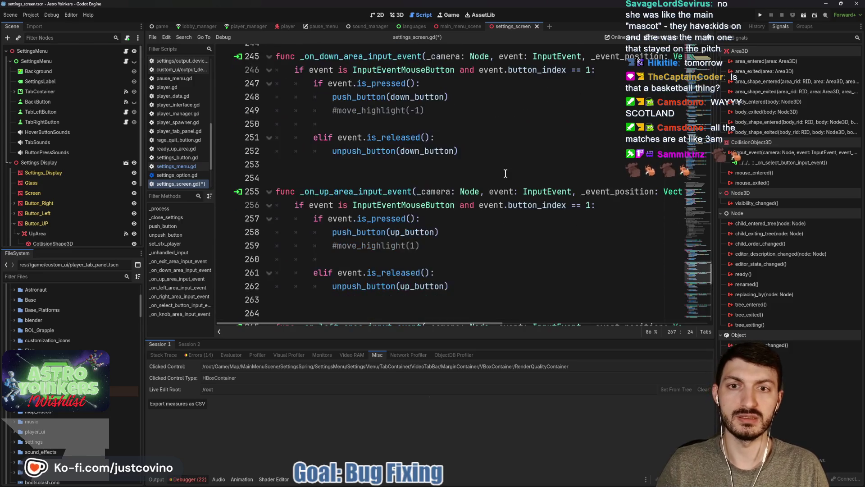
{"action": "left_click", "coordinate": [613, 205]}
{"action": "key", "text": "Return"}
{"action": "key", "text": "ctrl+v"}
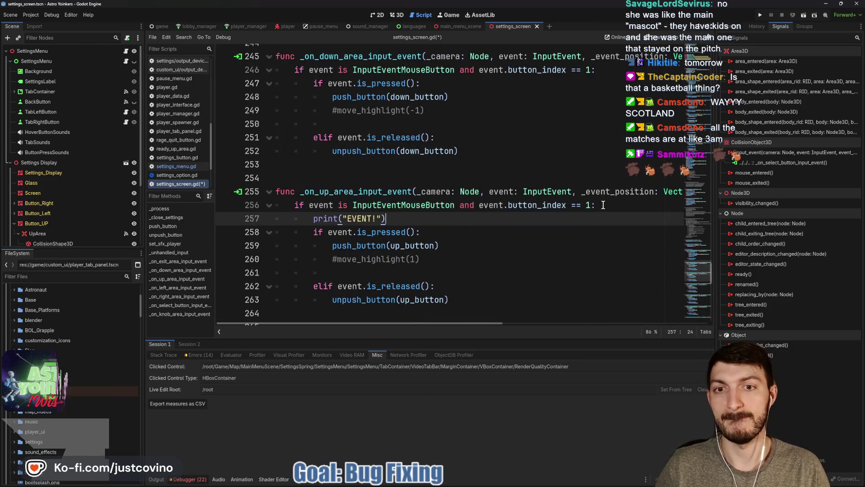
{"action": "scroll", "coordinate": [528, 204], "scroll_direction": "up", "scroll_amount": 2}
{"action": "scroll", "coordinate": [528, 203], "scroll_direction": "up", "scroll_amount": 1}
{"action": "left_click", "coordinate": [615, 192]}
{"action": "key", "text": "Return"}
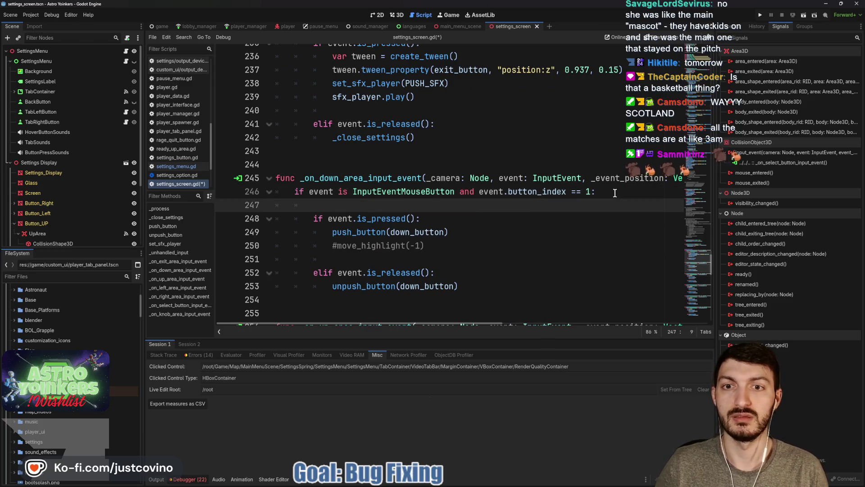
{"action": "scroll", "coordinate": [525, 204], "scroll_direction": "up", "scroll_amount": 4}
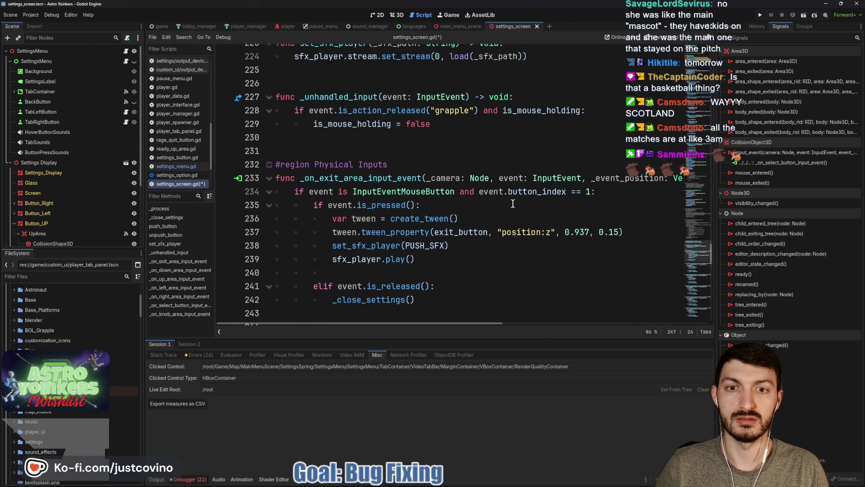
{"action": "key", "text": "ctrl+s"}
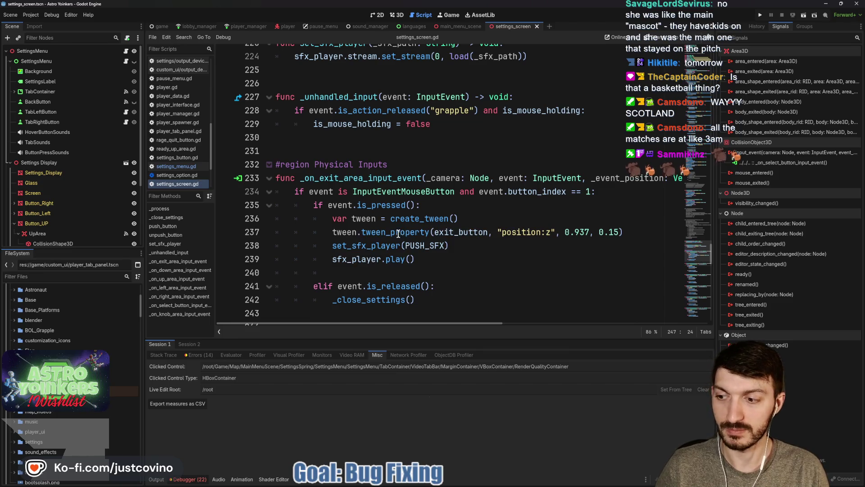
{"action": "scroll", "coordinate": [393, 233], "scroll_direction": "down", "scroll_amount": 1}
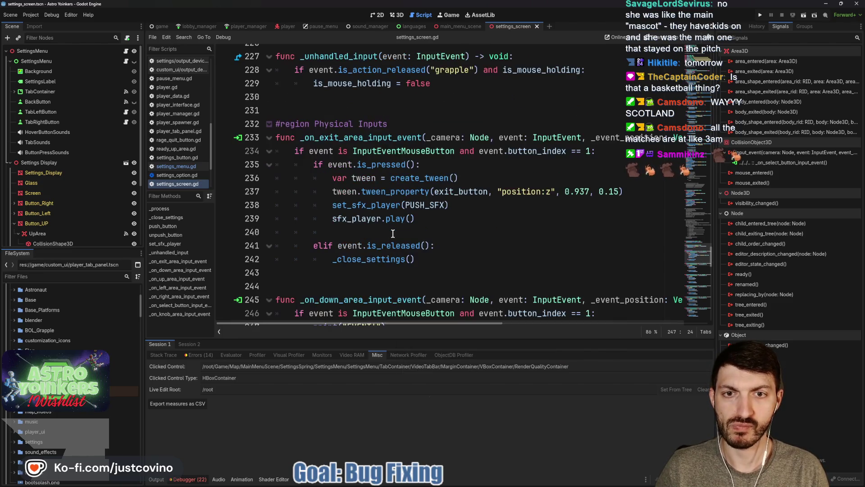
{"action": "left_click", "coordinate": [760, 14]}
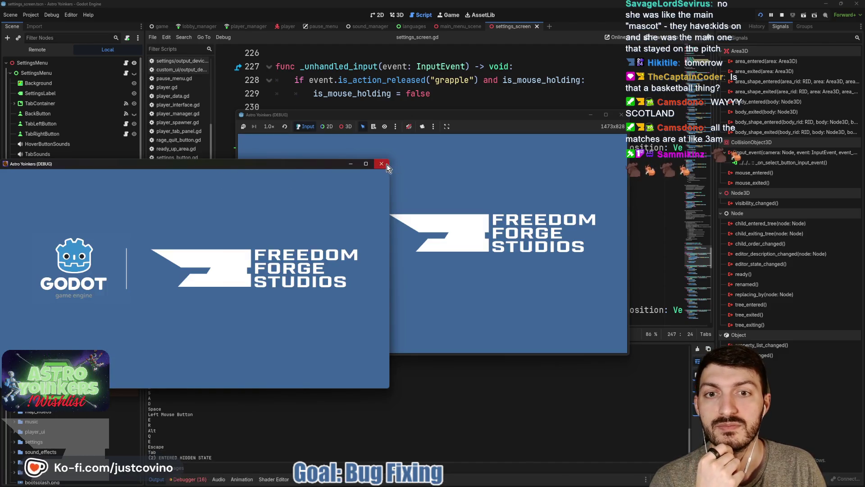
Step: Close the extra splash window, open the game's SETTINGS, return to the main menu and stop the run
{"action": "left_click", "coordinate": [387, 165]}
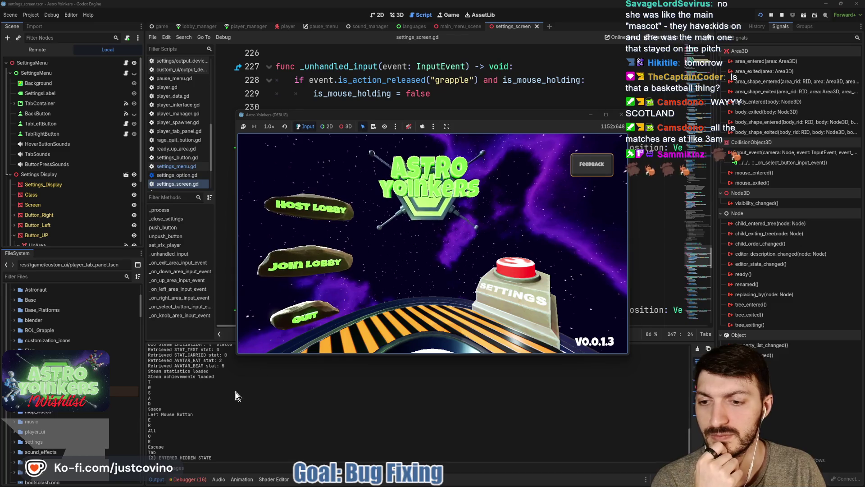
{"action": "left_click", "coordinate": [482, 291]}
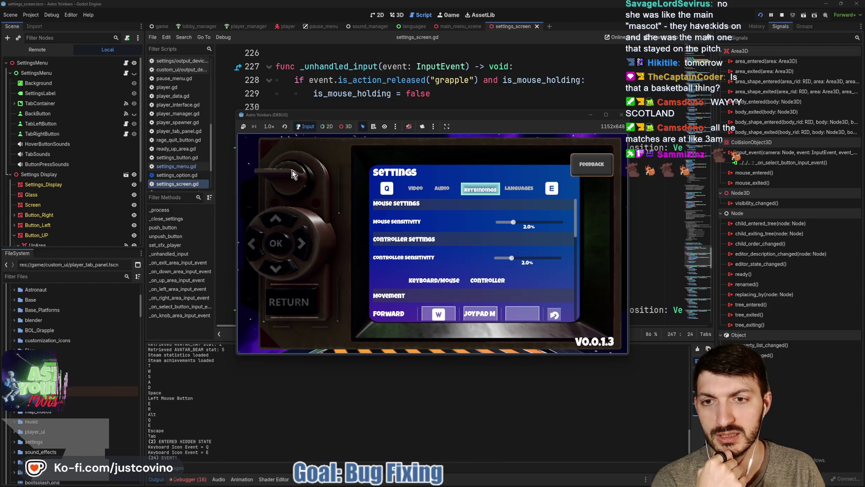
{"action": "left_click", "coordinate": [286, 302]}
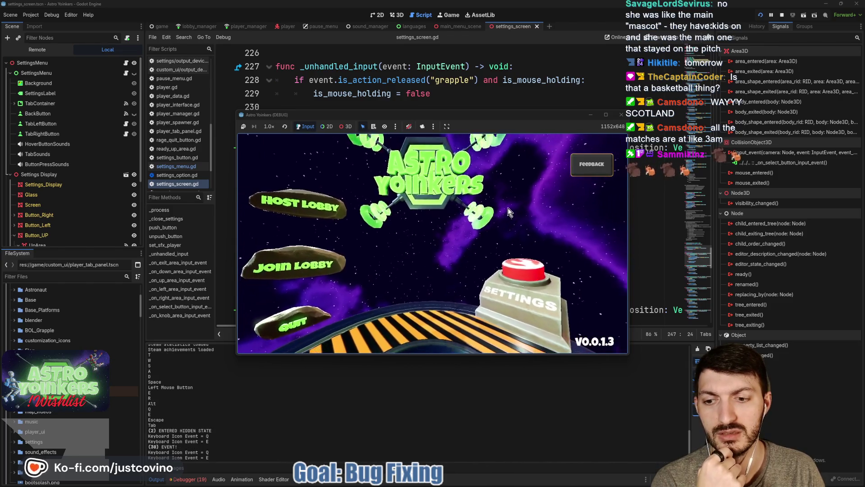
{"action": "left_click", "coordinate": [782, 15]}
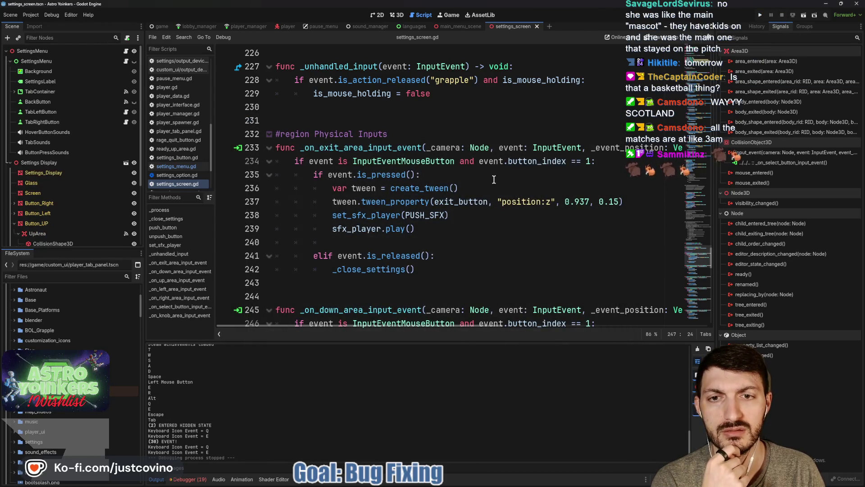
Step: Delete the print("EVENT!") debug lines from the area input handlers and save the script
{"action": "scroll", "coordinate": [494, 179], "scroll_direction": "down", "scroll_amount": 4}
{"action": "left_click_drag", "start_coordinate": [420, 174], "coordinate": [262, 179]}
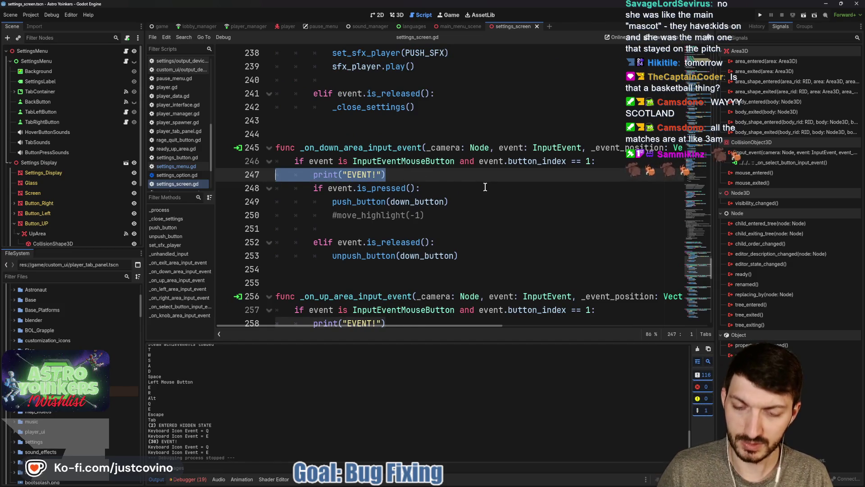
{"action": "scroll", "coordinate": [485, 187], "scroll_direction": "down", "scroll_amount": 11}
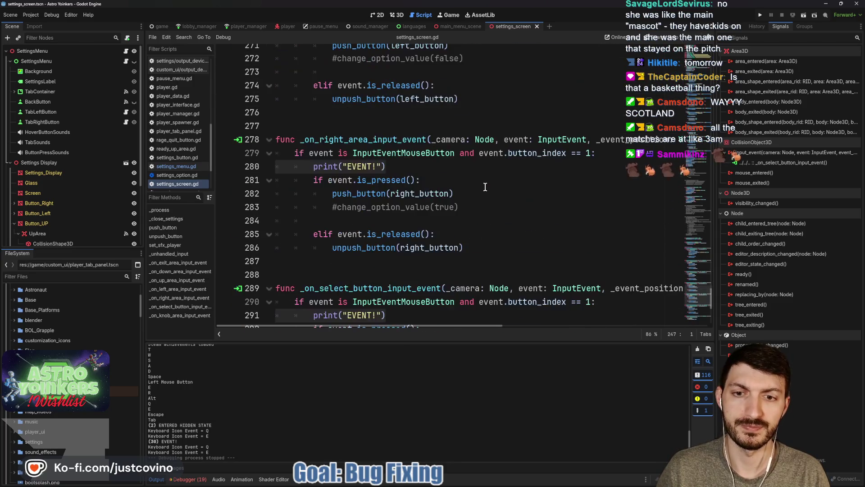
{"action": "scroll", "coordinate": [485, 187], "scroll_direction": "down", "scroll_amount": 5}
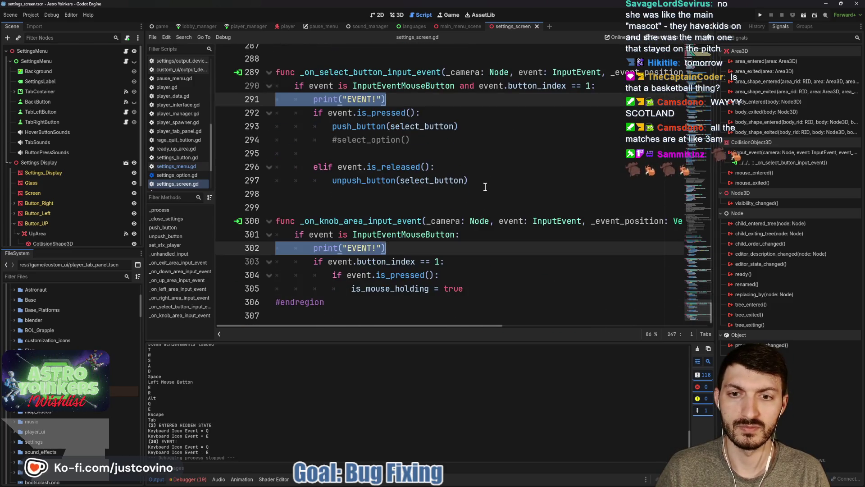
{"action": "key", "text": "BackSpace"}
{"action": "key", "text": "BackSpace"}
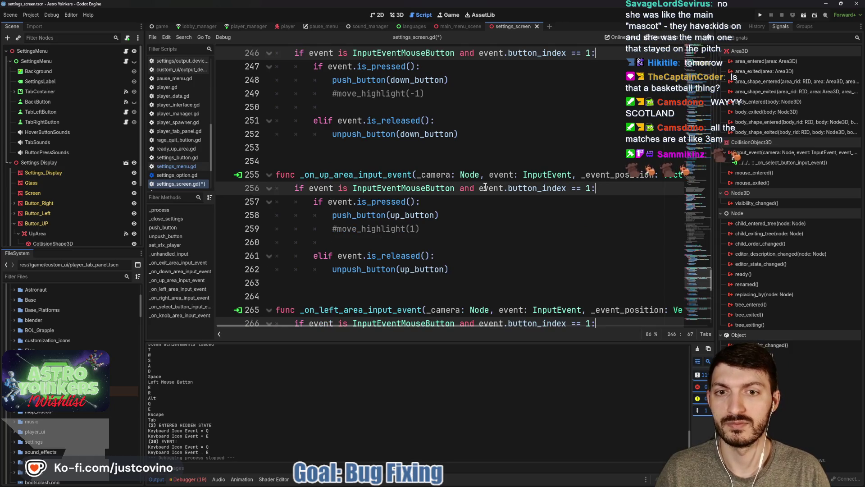
{"action": "key", "text": "ctrl+s"}
Step: Add print("PUSH") as the first line of push_button
{"action": "left_click", "coordinate": [375, 216], "text": "ctrl"}
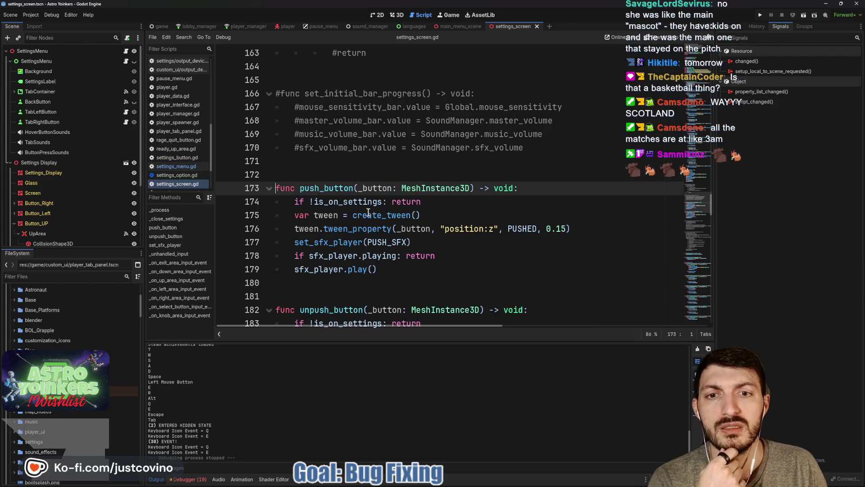
{"action": "double_click", "coordinate": [377, 189]}
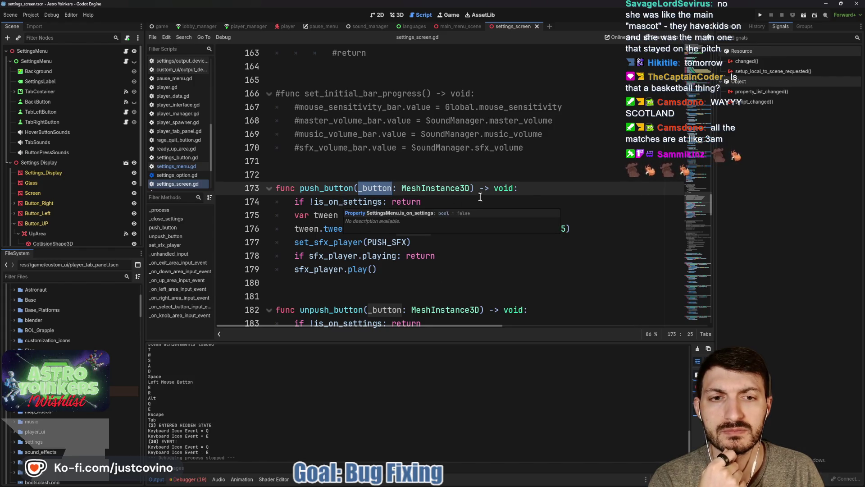
{"action": "left_click", "coordinate": [529, 191]}
{"action": "key", "text": "Return"}
{"action": "type", "text": "p"}
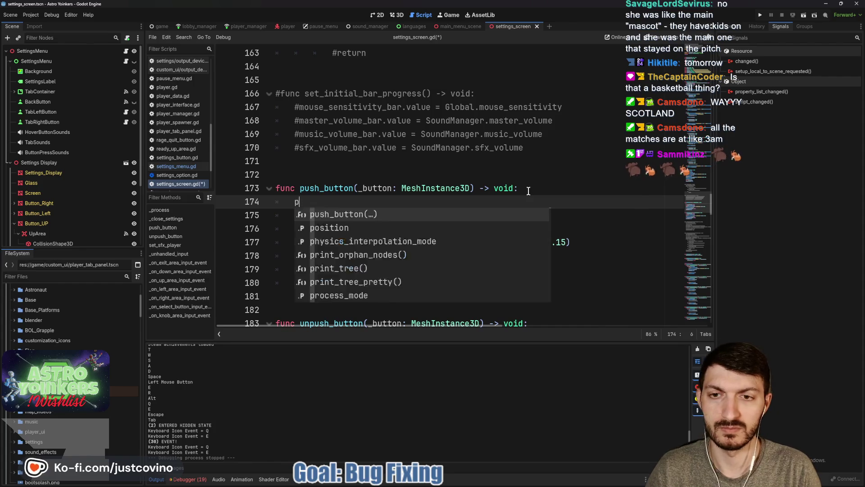
{"action": "type", "text": "rint(\"PUSH"}
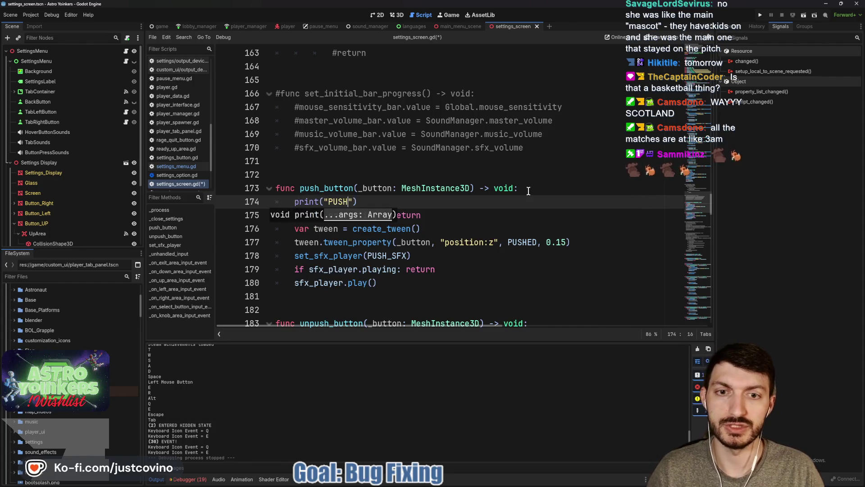
Step: Add print("Push 2 Still working") after the is_on_settings check, save, and relaunch the game
{"action": "left_click", "coordinate": [457, 217]}
{"action": "key", "text": "Return"}
{"action": "type", "text": "rint(\"CP"}
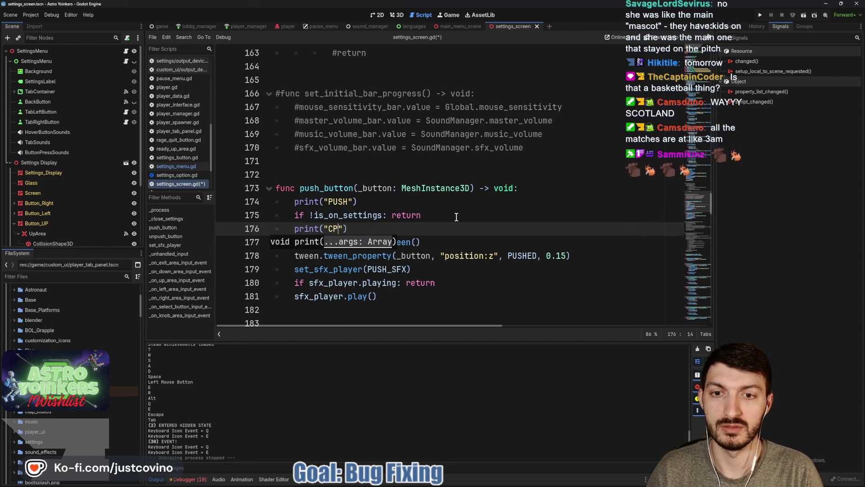
{"action": "key", "text": "BackSpace"}
{"action": "key", "text": "BackSpace"}
{"action": "type", "text": "Push 2 Still working"}
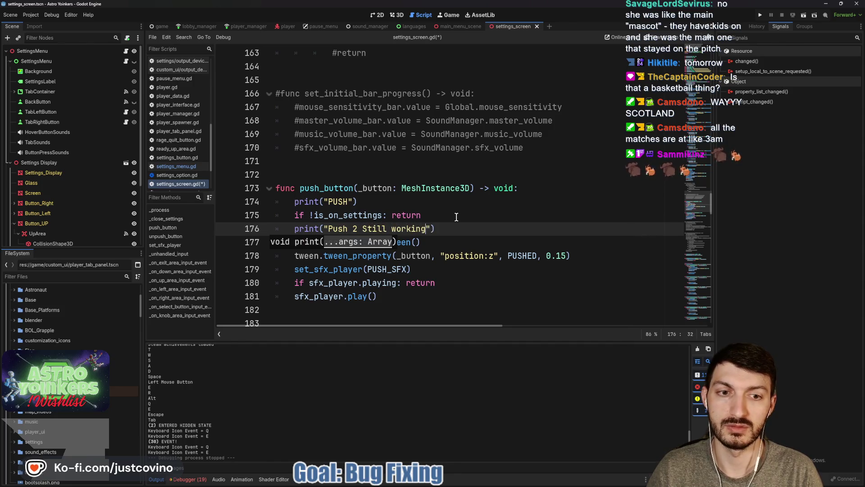
{"action": "key", "text": "ctrl+s"}
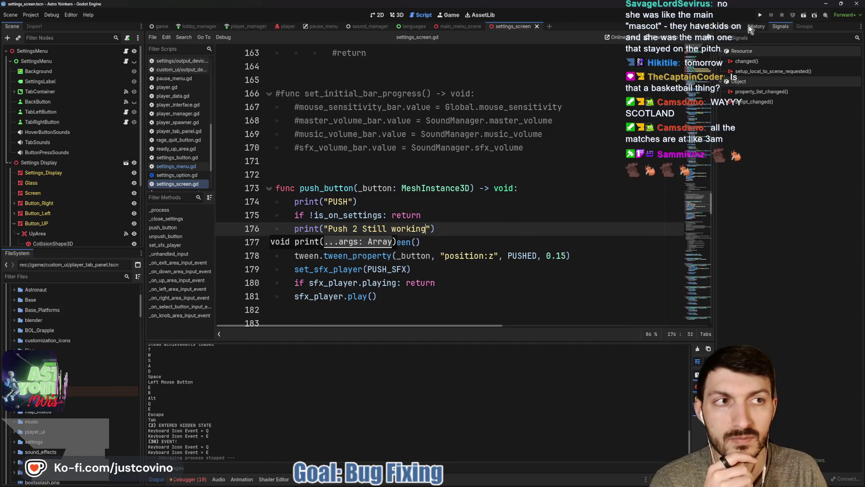
{"action": "left_click", "coordinate": [758, 17]}
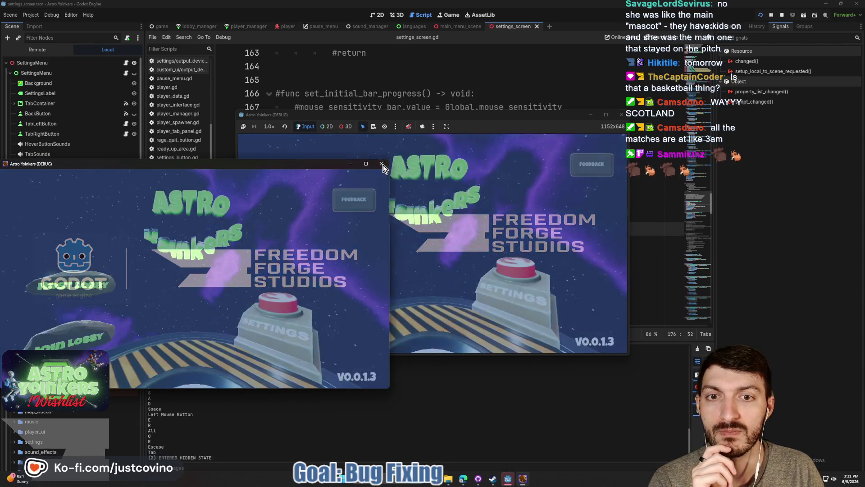
Step: Open the game's settings, press the OK pad's right arrow to log only PUSH, then stop the run
{"action": "left_click", "coordinate": [381, 165]}
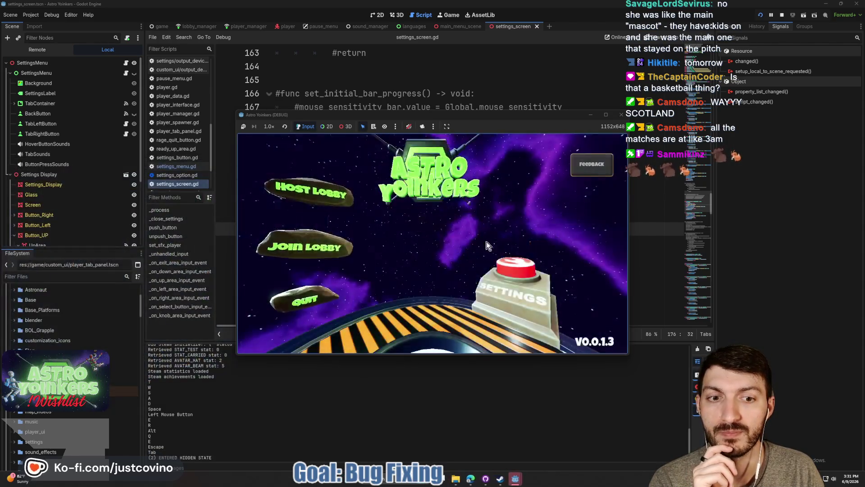
{"action": "left_click_drag", "start_coordinate": [487, 115], "coordinate": [450, 86]}
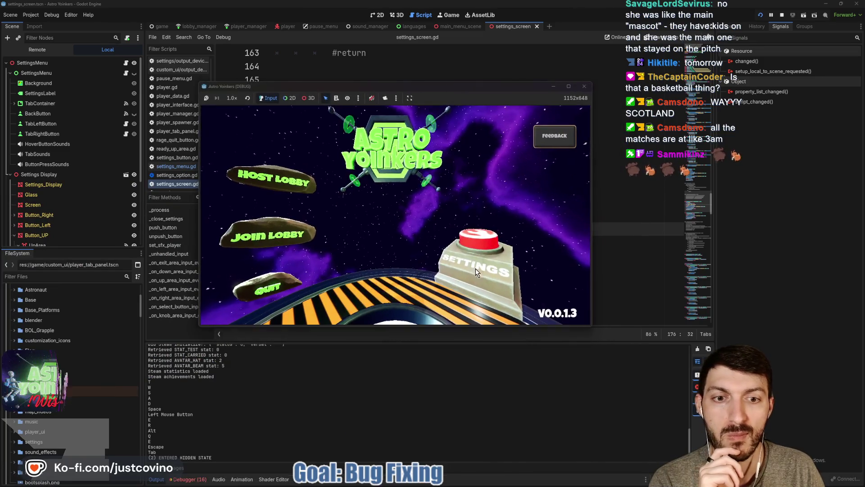
{"action": "left_click", "coordinate": [475, 269]}
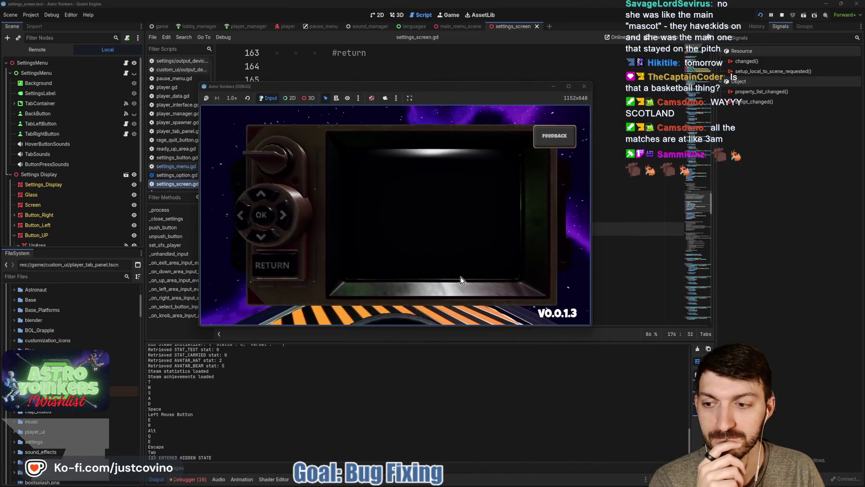
{"action": "left_click", "coordinate": [266, 217]}
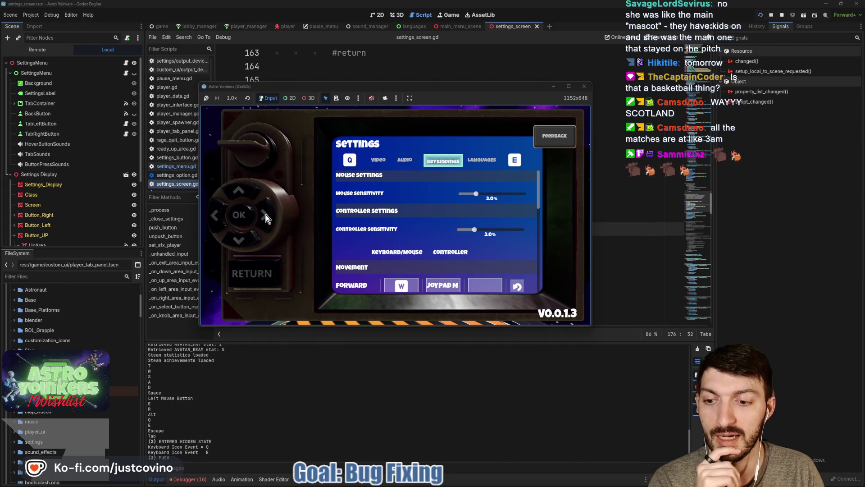
{"action": "left_click", "coordinate": [783, 16]}
{"action": "double_click", "coordinate": [347, 215]}
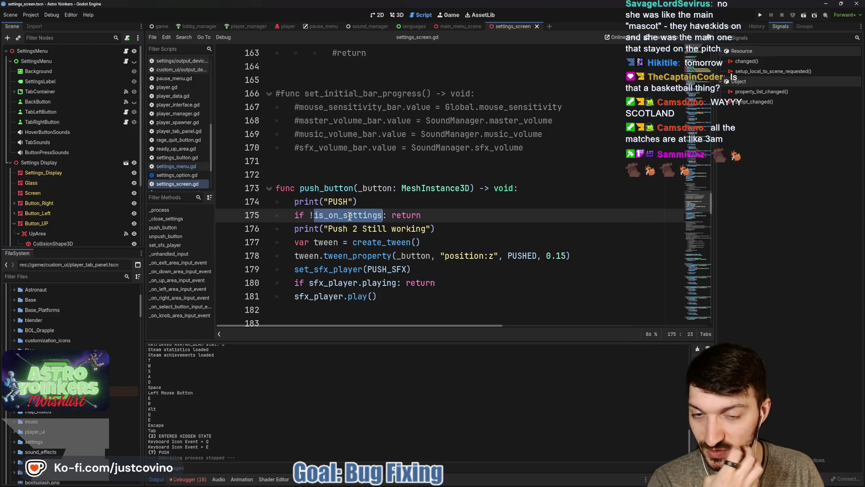
Step: Search the whole project for is_on_settings and open the main_menu_scene.gd match on line 135
{"action": "mouse_move", "coordinate": [349, 216]}
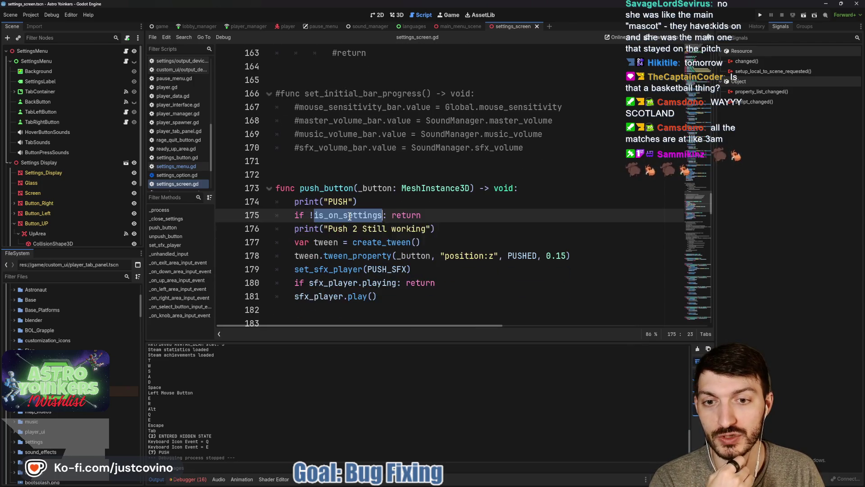
{"action": "key", "text": "ctrl+shift+f"}
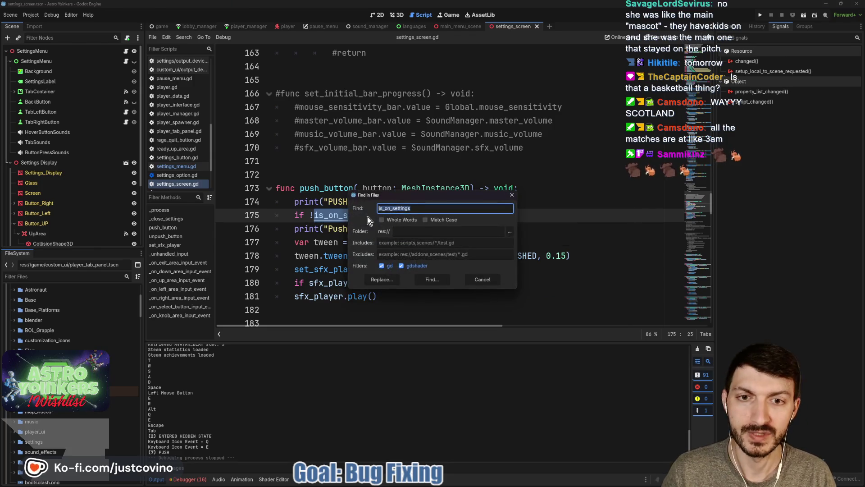
{"action": "left_click", "coordinate": [437, 282]}
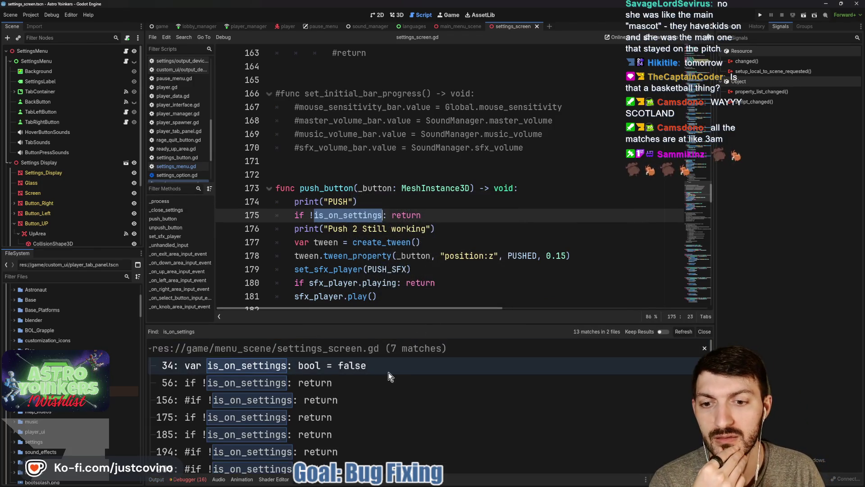
{"action": "scroll", "coordinate": [374, 382], "scroll_direction": "down", "scroll_amount": 6}
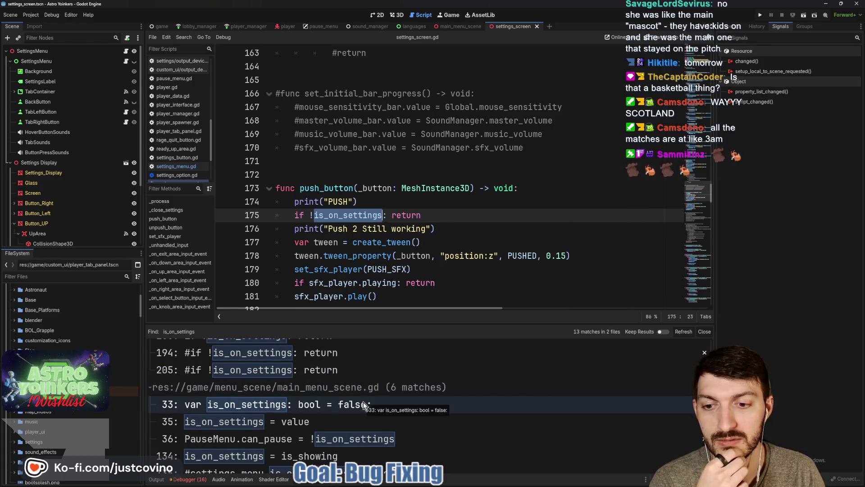
{"action": "scroll", "coordinate": [359, 403], "scroll_direction": "down", "scroll_amount": 2}
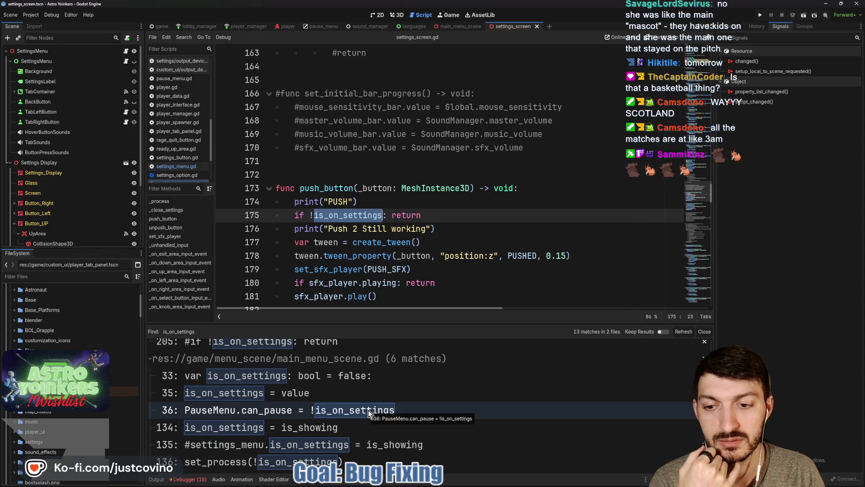
{"action": "left_click", "coordinate": [375, 445]}
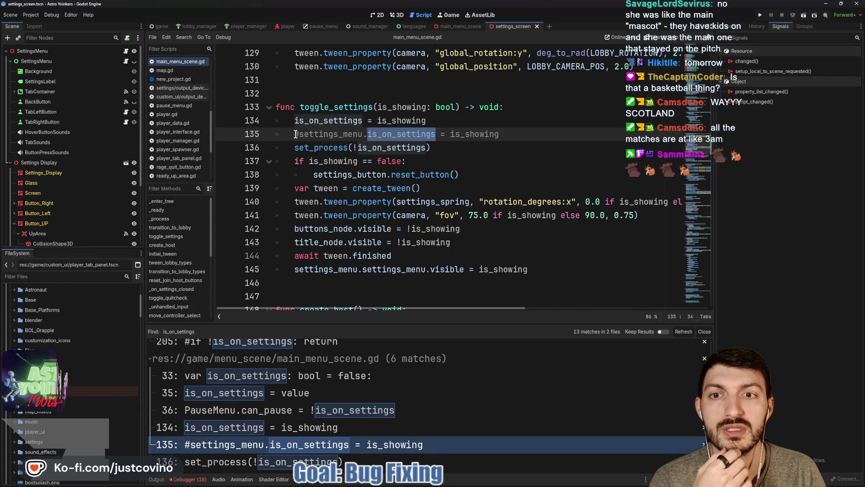
Step: Uncomment settings_menu.is_on_settings = is_showing on line 135 and save the script
{"action": "left_click", "coordinate": [300, 134]}
{"action": "key", "text": "BackSpace"}
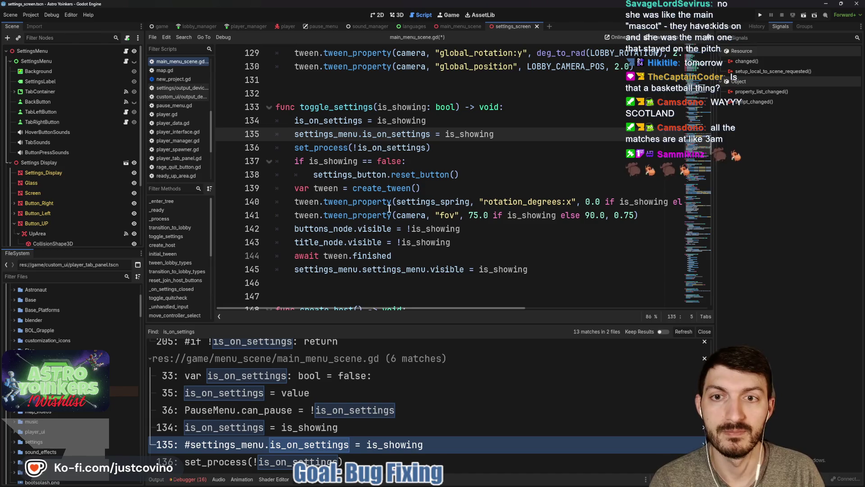
{"action": "key", "text": "ctrl+s"}
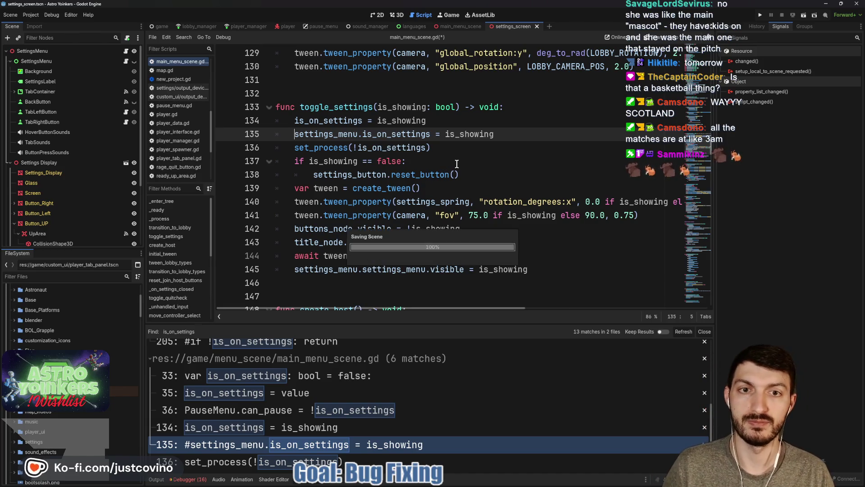
Step: Relaunch the game, press two console arrow buttons in SETTINGS to log "Push 2 Still working", then stop
{"action": "left_click", "coordinate": [705, 331]}
{"action": "left_click", "coordinate": [760, 15]}
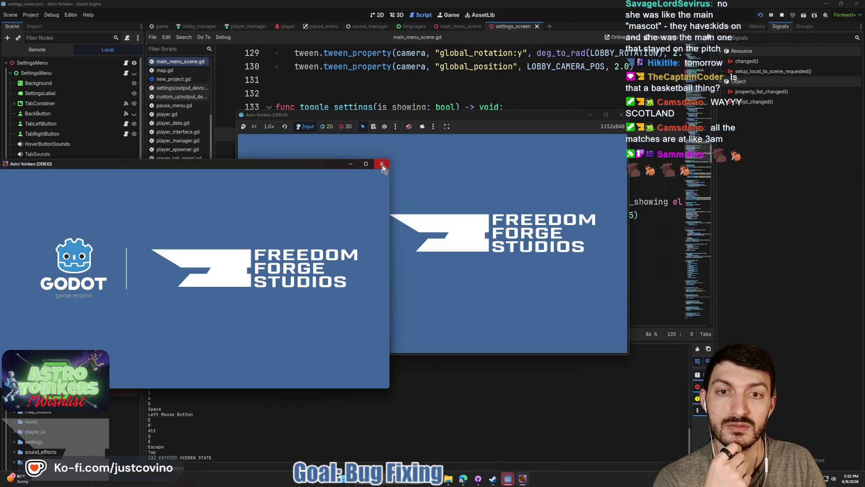
{"action": "left_click", "coordinate": [382, 165]}
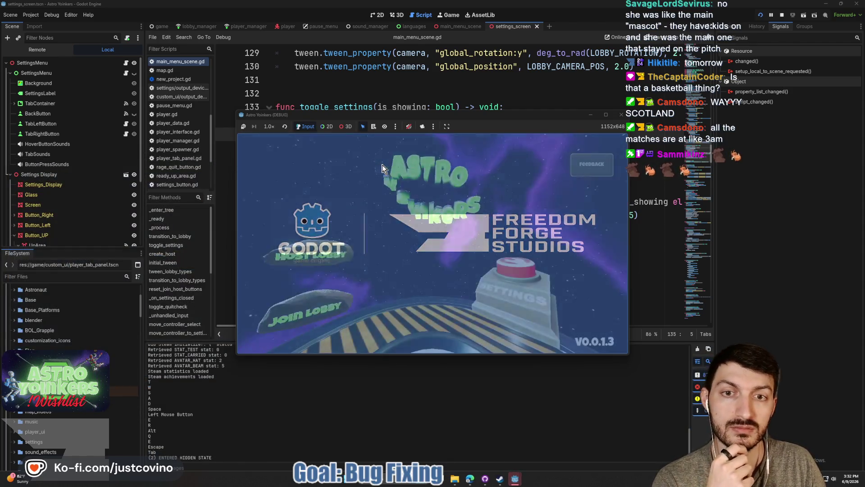
{"action": "left_click", "coordinate": [500, 311]}
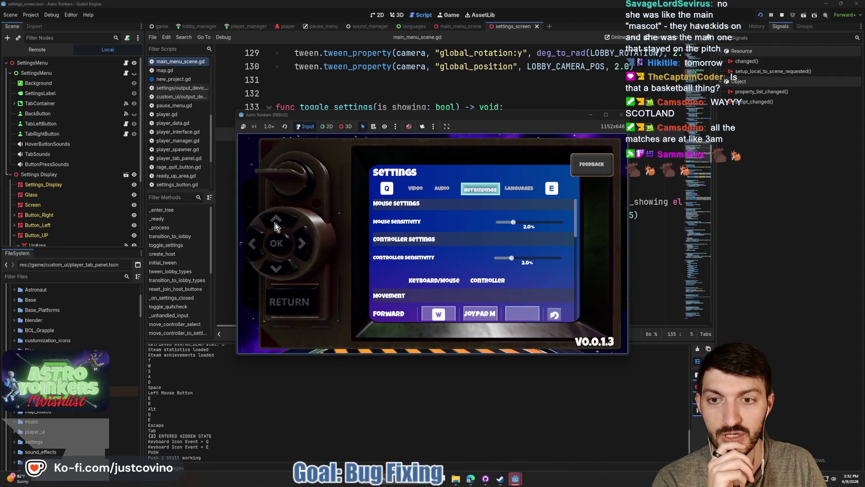
{"action": "left_click", "coordinate": [254, 251]}
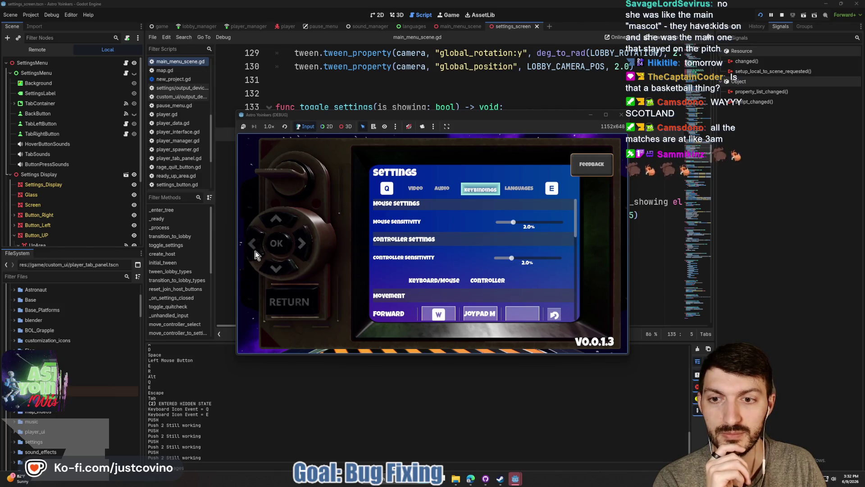
{"action": "left_click", "coordinate": [274, 248]}
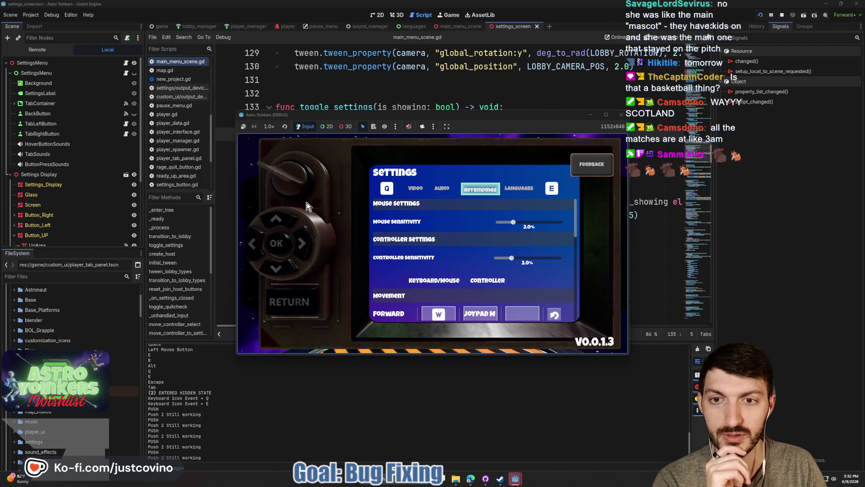
{"action": "left_click", "coordinate": [296, 296]}
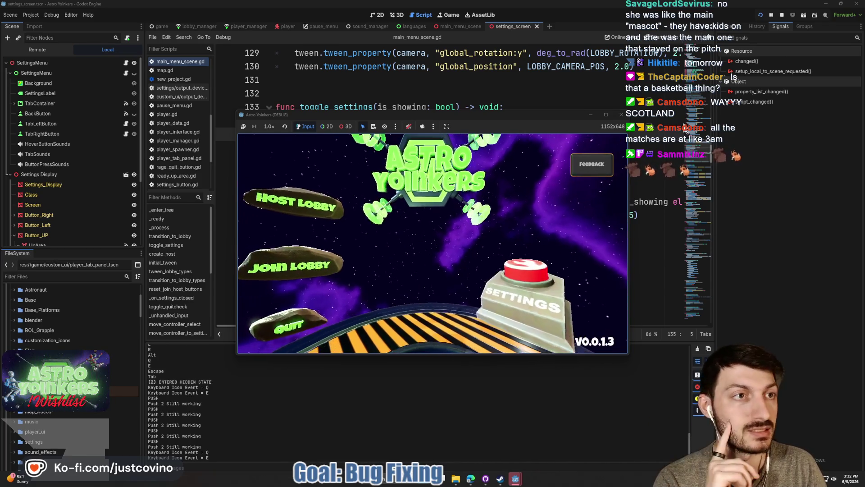
{"action": "left_click", "coordinate": [783, 15]}
{"action": "scroll", "coordinate": [448, 212], "scroll_direction": "down", "scroll_amount": 1}
Step: Open settings_screen.gd at push_button and delete the print("PUSH") line
{"action": "scroll", "coordinate": [448, 212], "scroll_direction": "down", "scroll_amount": 14}
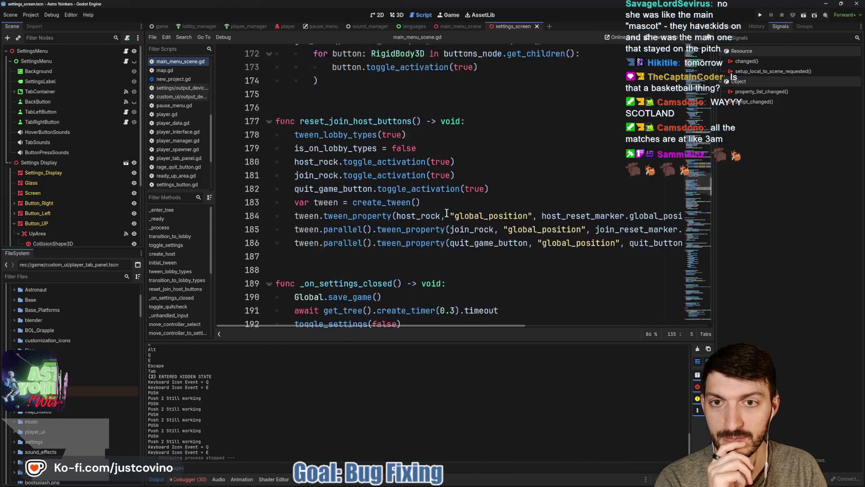
{"action": "scroll", "coordinate": [446, 212], "scroll_direction": "down", "scroll_amount": 19}
{"action": "scroll", "coordinate": [444, 213], "scroll_direction": "up", "scroll_amount": 18}
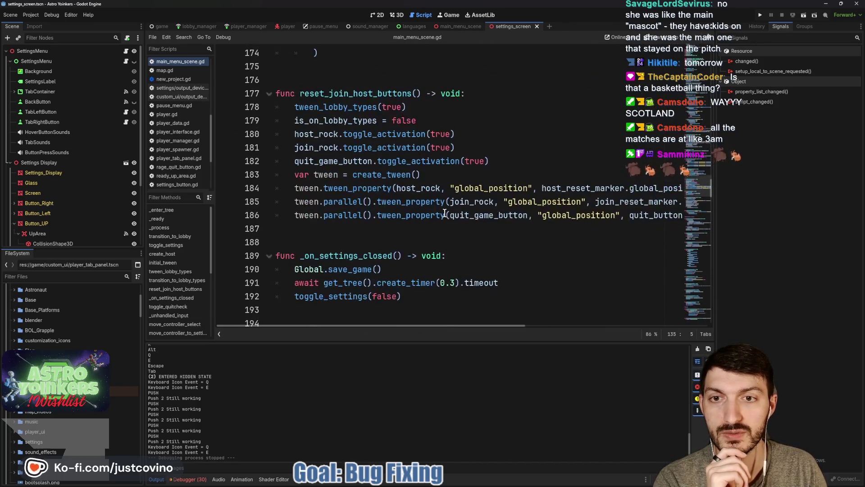
{"action": "scroll", "coordinate": [445, 214], "scroll_direction": "up", "scroll_amount": 5}
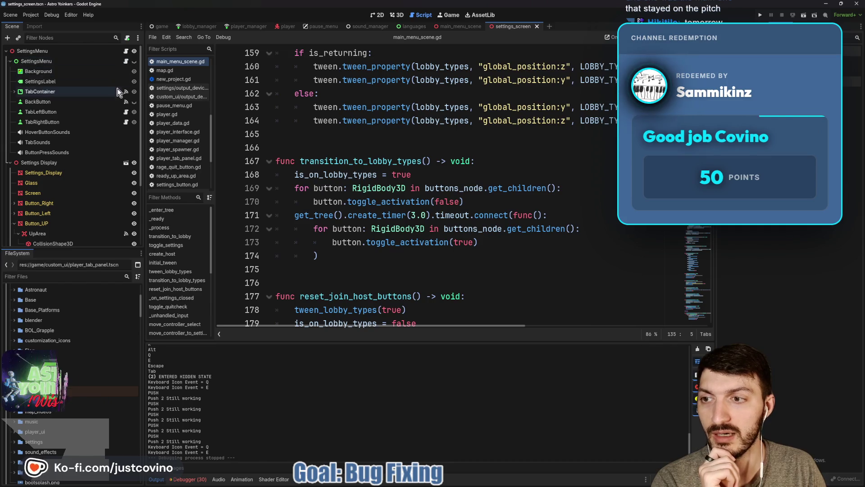
{"action": "left_click", "coordinate": [127, 52]}
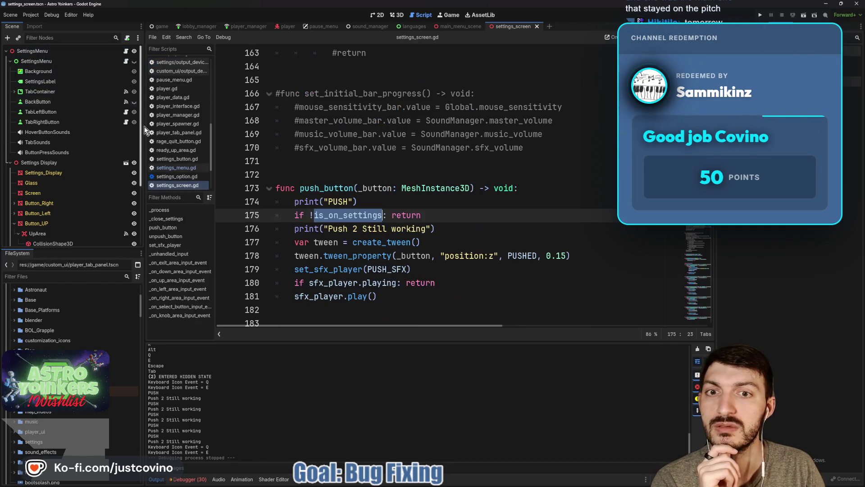
{"action": "left_click", "coordinate": [376, 201]}
{"action": "left_click_drag", "start_coordinate": [376, 201], "coordinate": [233, 201]}
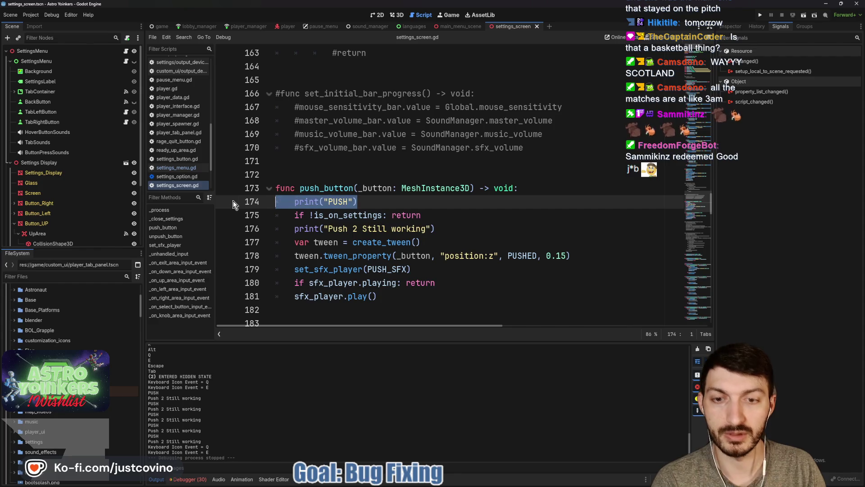
{"action": "key", "text": "BackSpace"}
{"action": "key", "text": "BackSpace"}
Step: Delete the print("Push 2 Still working") line and review the rest of the script
{"action": "left_click_drag", "start_coordinate": [443, 215], "coordinate": [266, 215]}
{"action": "key", "text": "BackSpace"}
{"action": "key", "text": "BackSpace"}
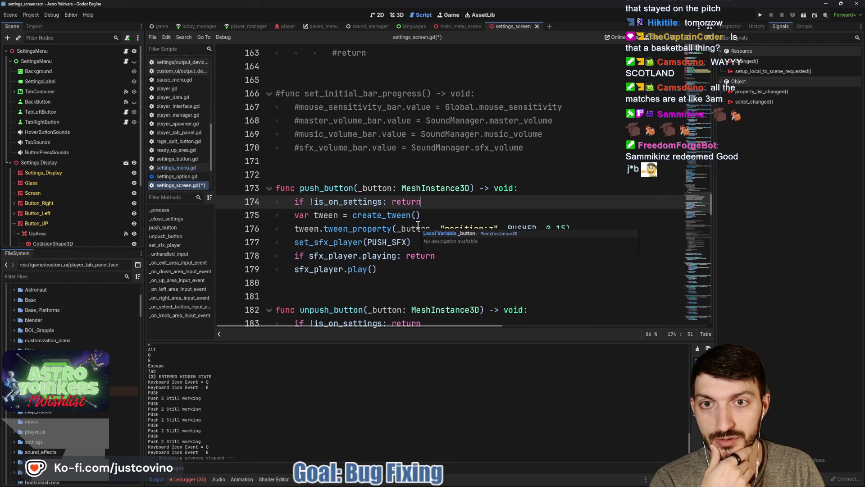
{"action": "scroll", "coordinate": [414, 234], "scroll_direction": "down", "scroll_amount": 2}
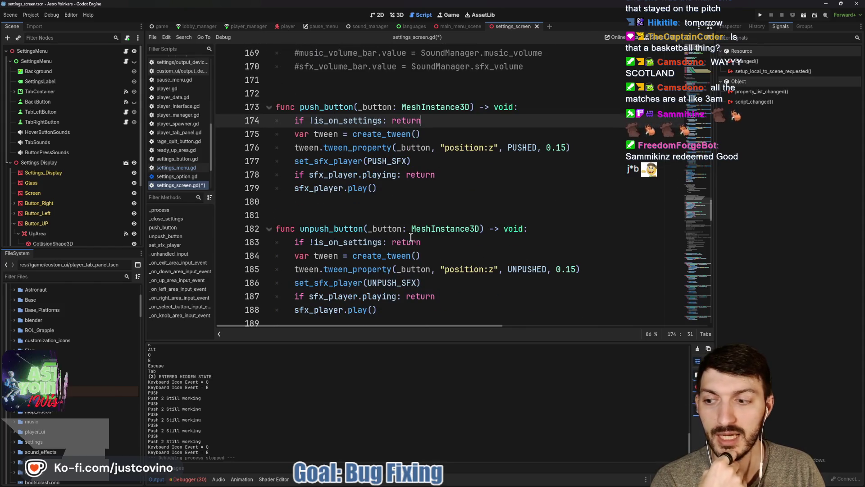
{"action": "scroll", "coordinate": [411, 236], "scroll_direction": "down", "scroll_amount": 4}
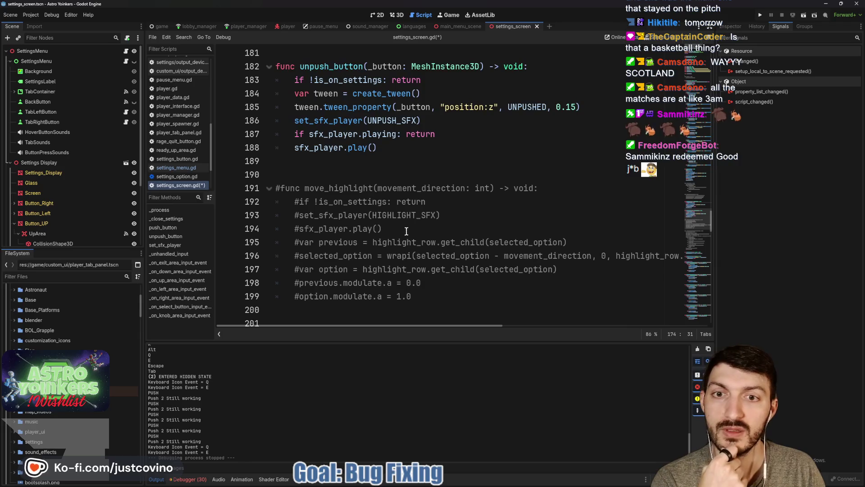
{"action": "scroll", "coordinate": [403, 188], "scroll_direction": "up", "scroll_amount": 20}
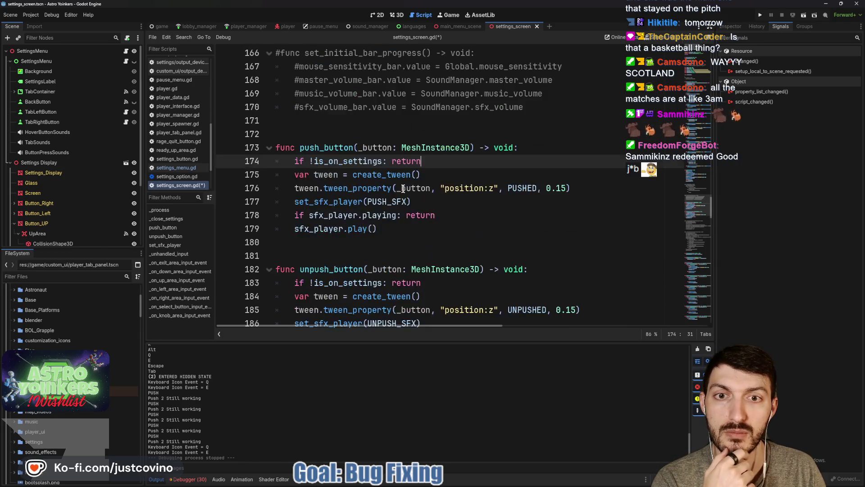
{"action": "scroll", "coordinate": [403, 189], "scroll_direction": "up", "scroll_amount": 18}
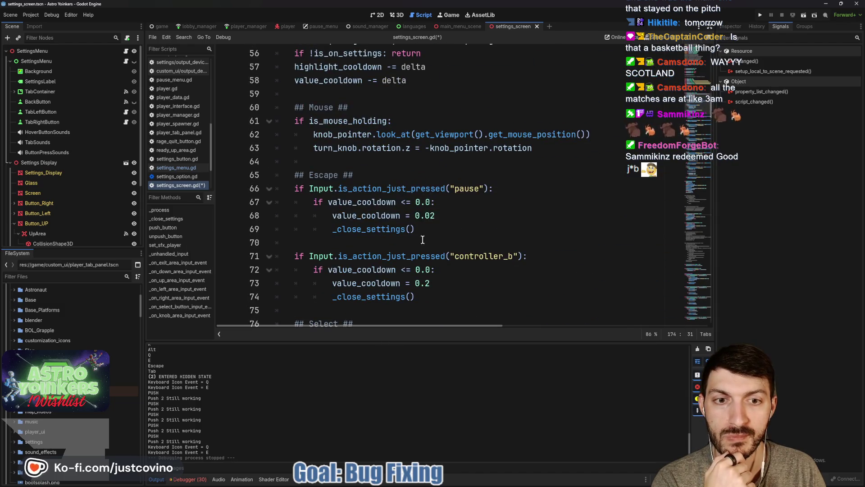
{"action": "scroll", "coordinate": [423, 240], "scroll_direction": "down", "scroll_amount": 5}
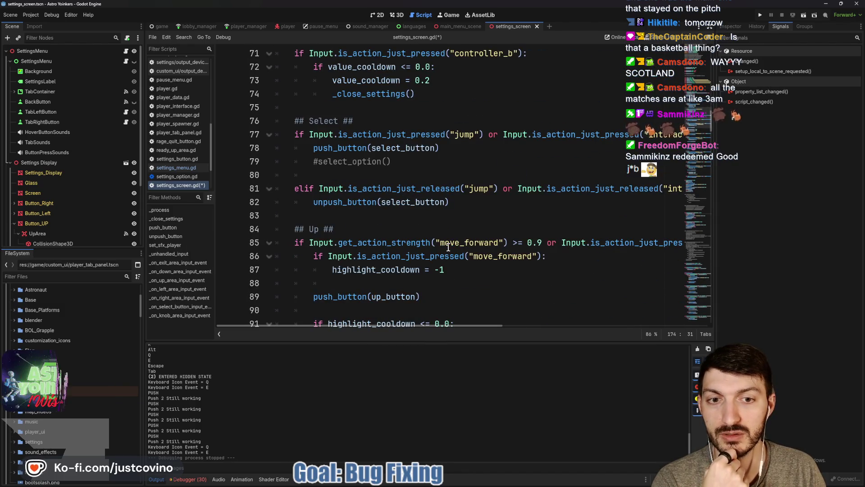
{"action": "scroll", "coordinate": [448, 247], "scroll_direction": "down", "scroll_amount": 1}
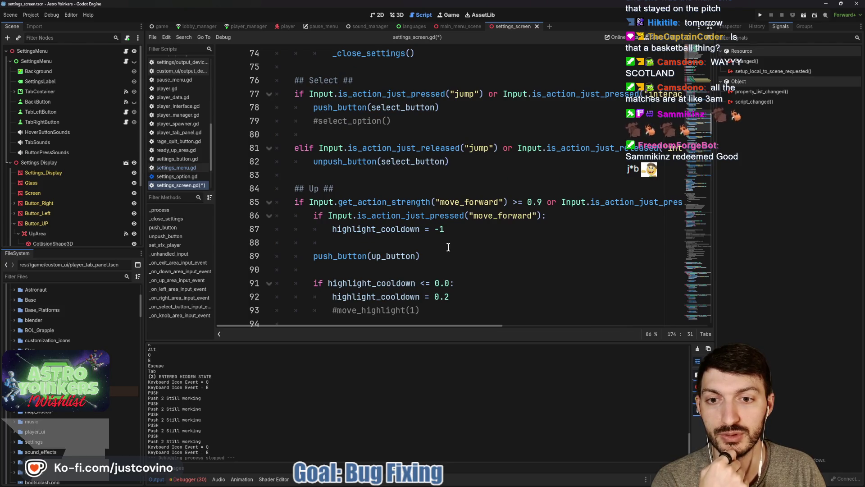
{"action": "scroll", "coordinate": [448, 247], "scroll_direction": "down", "scroll_amount": 2}
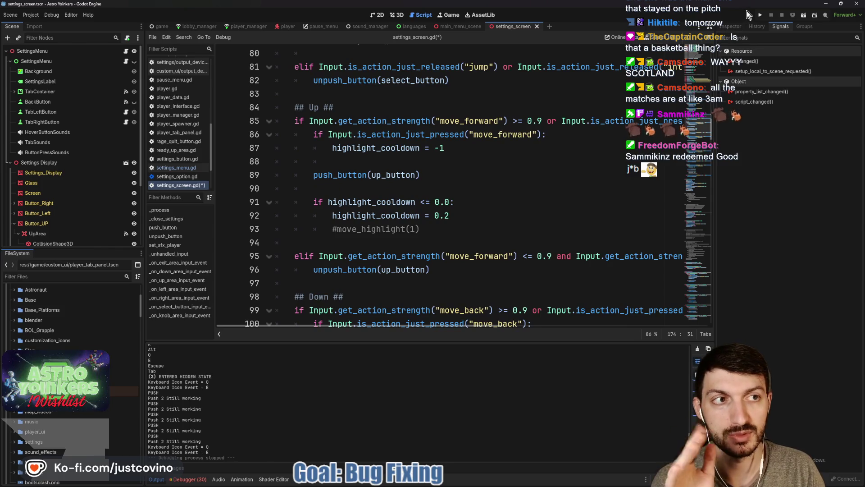
Step: Relaunch the game maximized, open SETTINGS and cycle Q/E through Audio, Languages, Keybindings and Video
{"action": "left_click", "coordinate": [759, 16]}
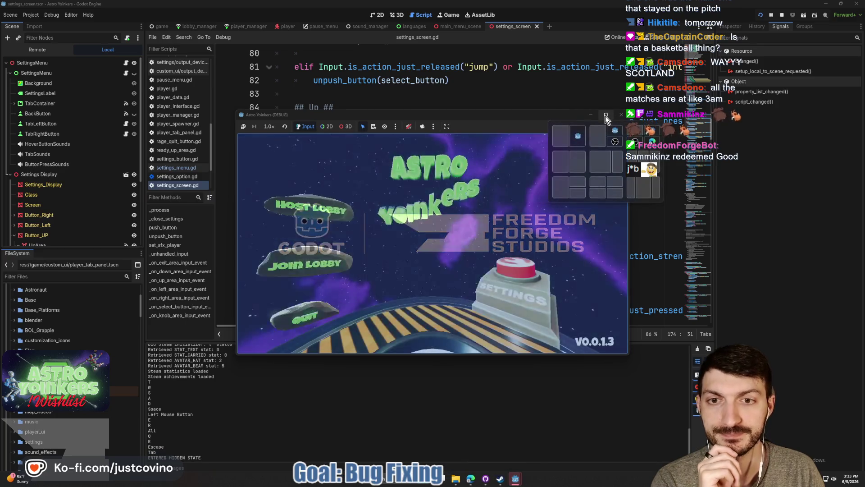
{"action": "left_click", "coordinate": [607, 115]}
{"action": "left_click", "coordinate": [610, 326]}
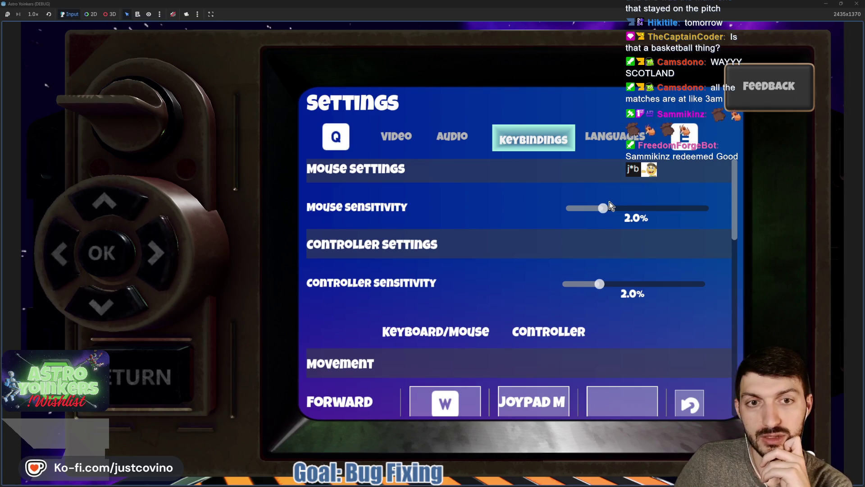
{"action": "key", "text": "q"}
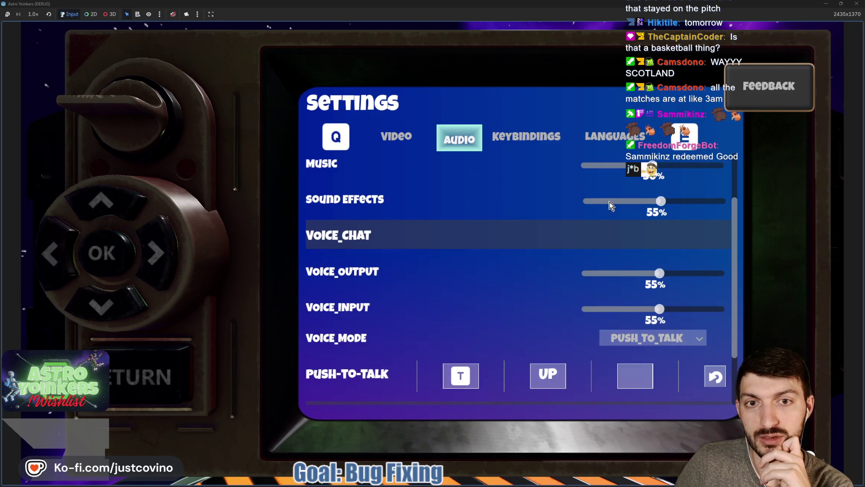
{"action": "key", "text": "q"}
{"action": "key", "text": "e"}
{"action": "key", "text": "e"}
{"action": "key", "text": "e"}
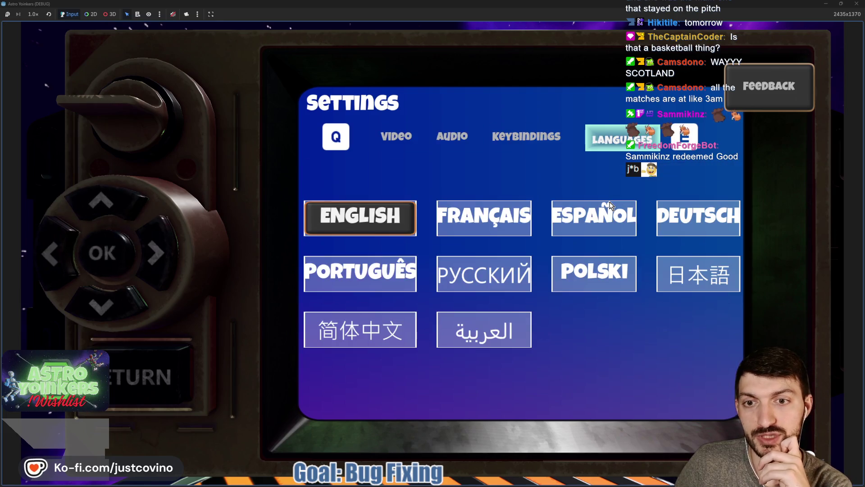
{"action": "key", "text": "q"}
{"action": "key", "text": "q"}
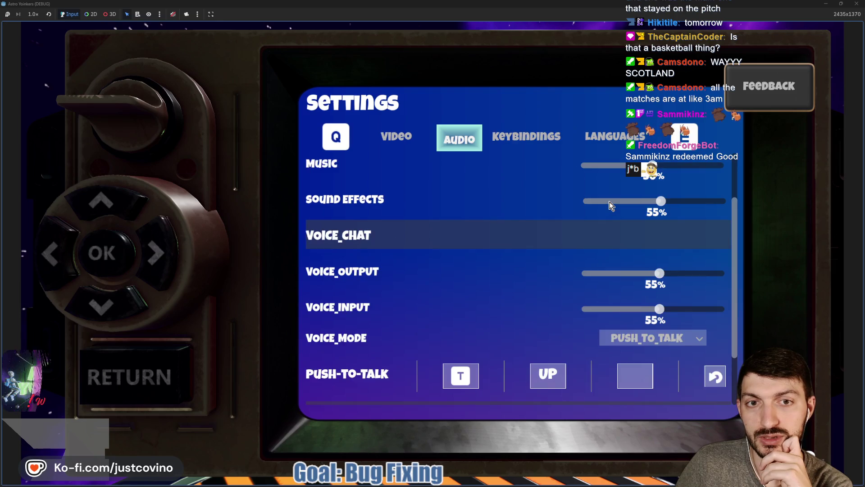
{"action": "key", "text": "q"}
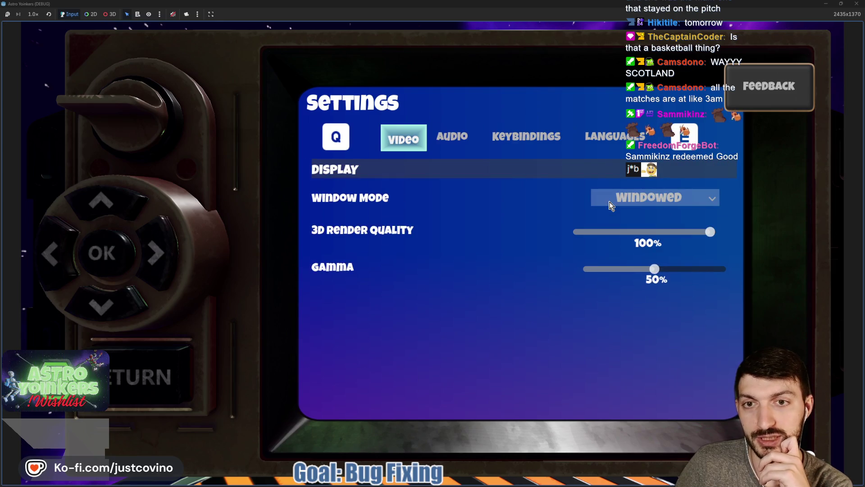
{"action": "key", "text": "q"}
{"action": "key", "text": "q"}
{"action": "key", "text": "q"}
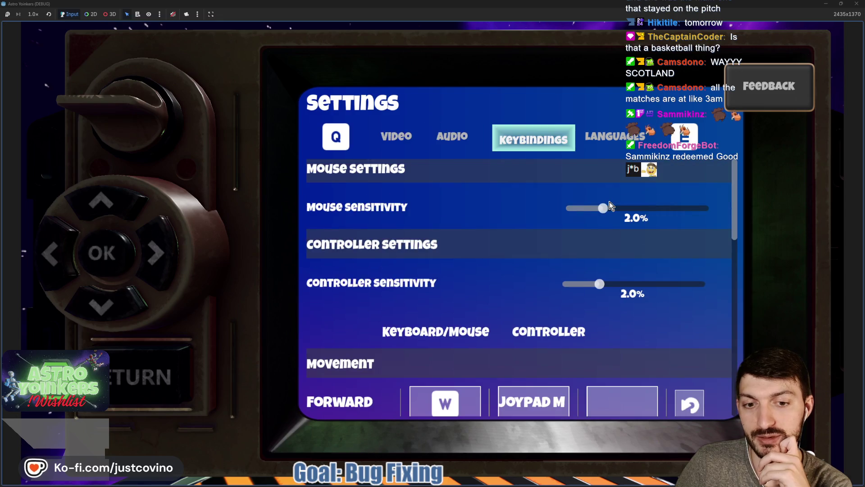
{"action": "key", "text": "q"}
{"action": "key", "text": "q"}
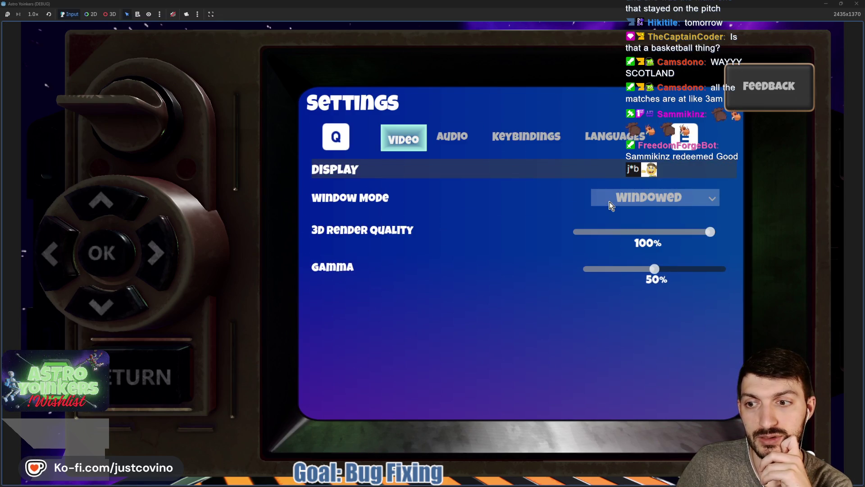
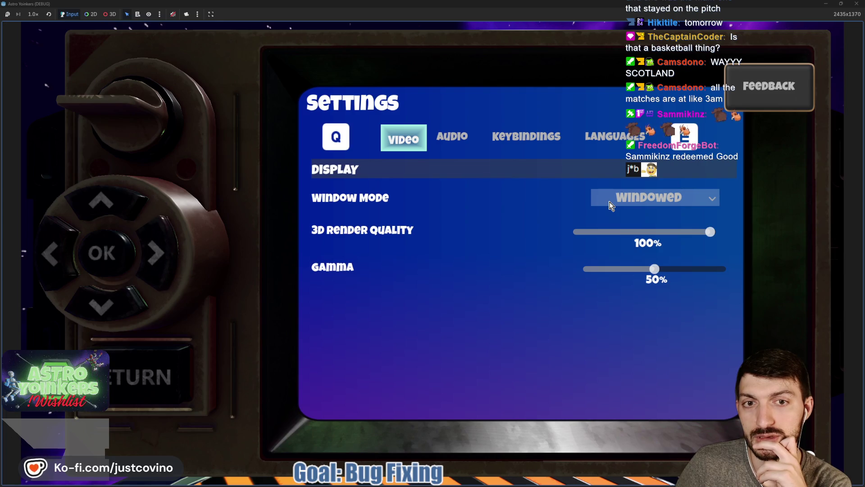
Step: Flip between the Video and Audio pages and test the window mode list, keeping Windowed
{"action": "key", "text": "e"}
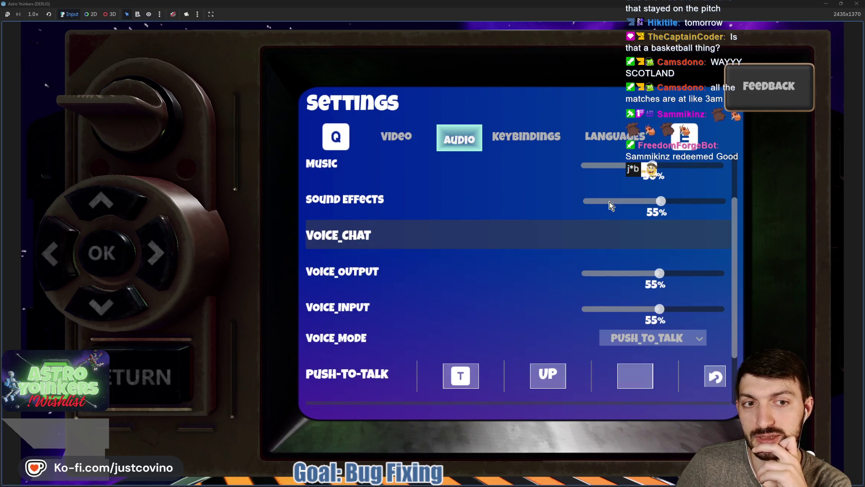
{"action": "key", "text": "q"}
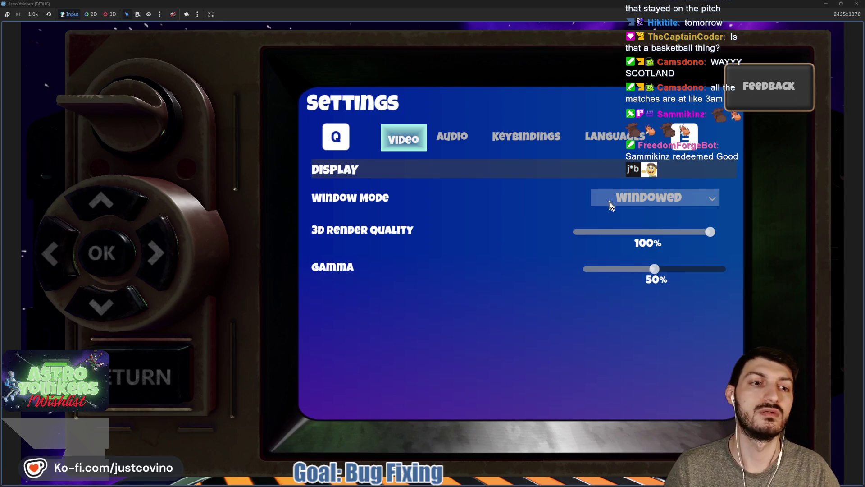
{"action": "left_click", "coordinate": [611, 206]}
{"action": "key", "text": "Down"}
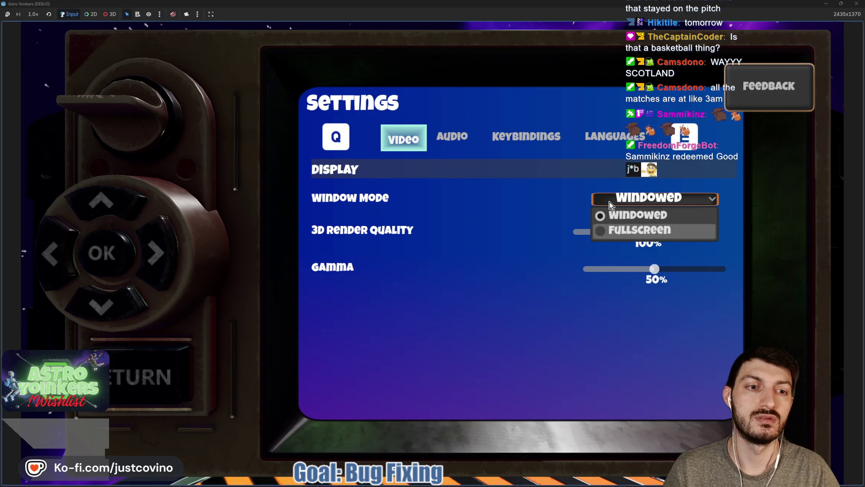
{"action": "key", "text": "Up"}
{"action": "key", "text": "Down"}
{"action": "key", "text": "Up"}
{"action": "key", "text": "Return"}
Step: Test up, down, left and right navigation across the settings pages through to Keybindings
{"action": "key", "text": "Down"}
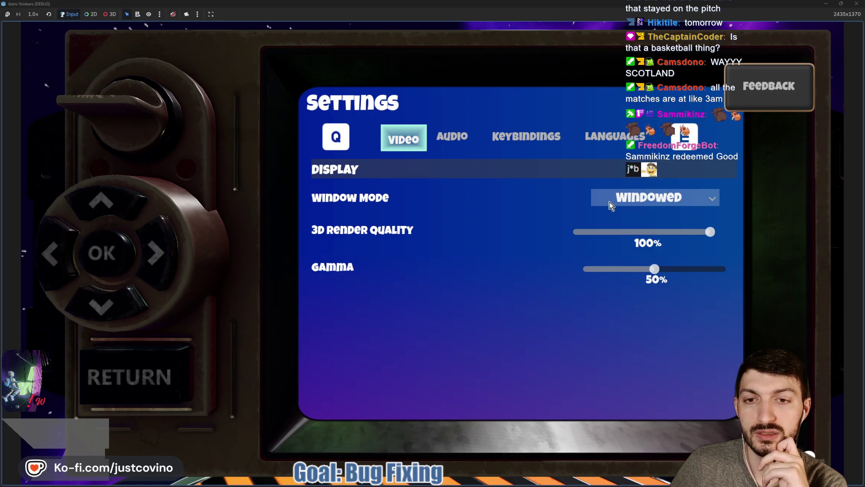
{"action": "key", "text": "Up"}
{"action": "key", "text": "Left"}
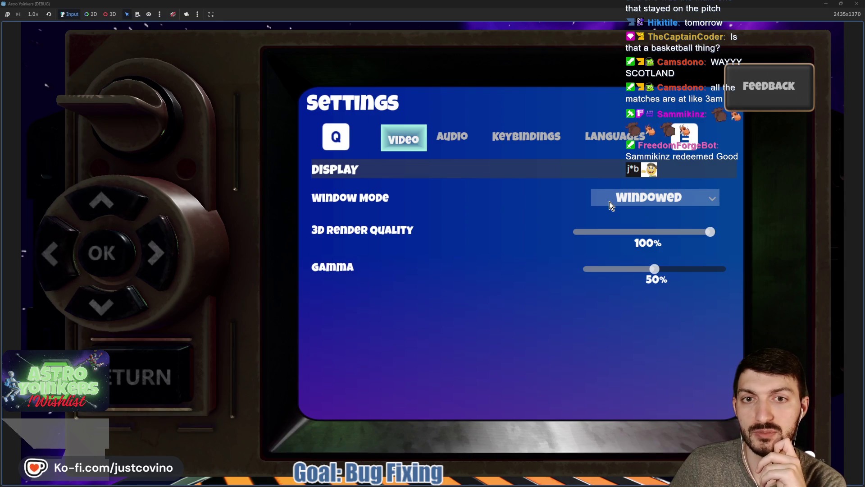
{"action": "key", "text": "Right"}
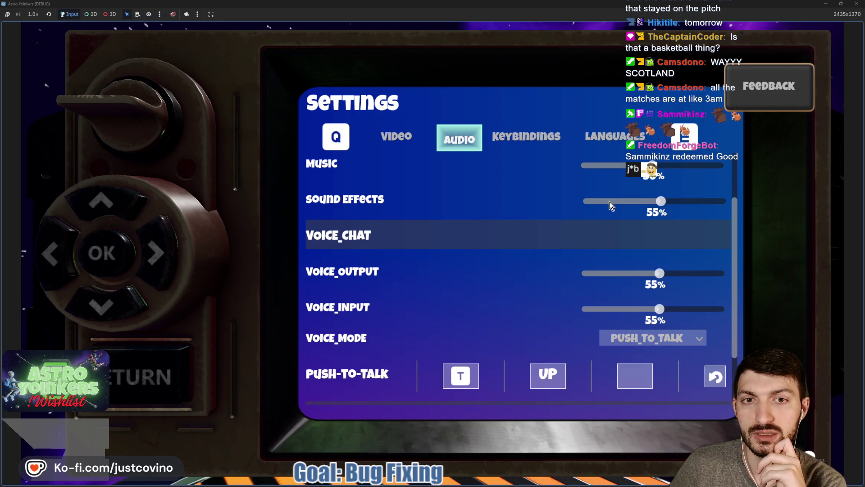
{"action": "key", "text": "e"}
{"action": "key", "text": "Left"}
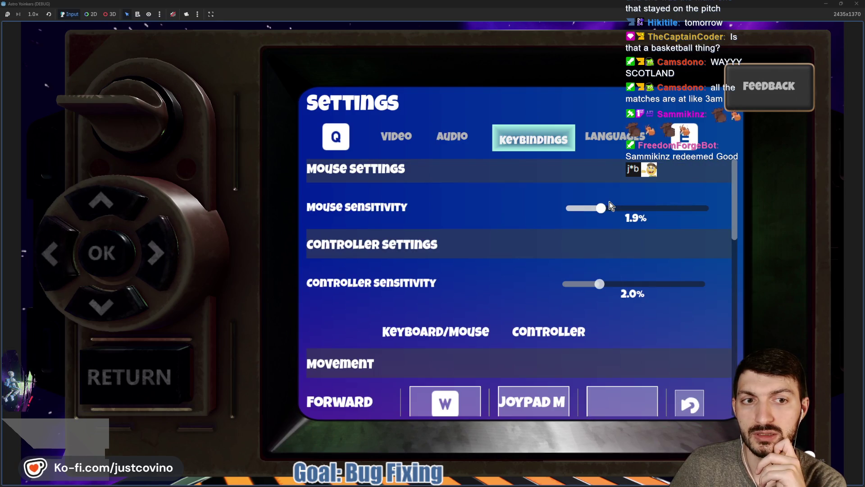
Step: Nudge the mouse sensitivity value up and down around 1.9%
{"action": "key", "text": "Right"}
{"action": "key", "text": "Right"}
{"action": "key", "text": "Right"}
{"action": "key", "text": "Right"}
{"action": "key", "text": "Right"}
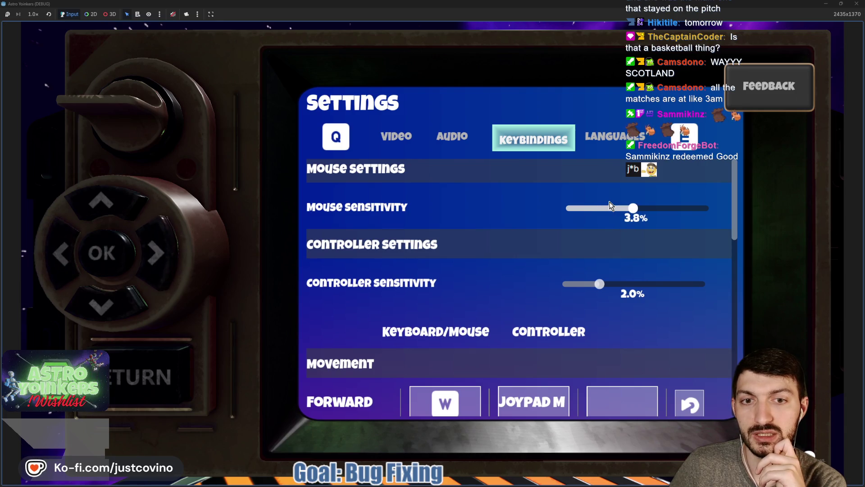
{"action": "key", "text": "Left"}
{"action": "key", "text": "Left"}
{"action": "key", "text": "Left"}
{"action": "key", "text": "Right"}
{"action": "key", "text": "Right"}
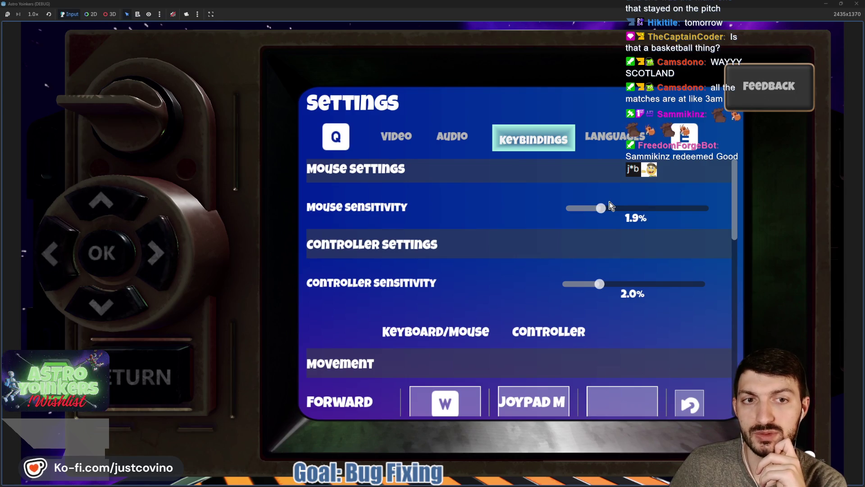
Step: Cycle between the Languages and Keybindings pages, escape to the main menu, and stop the game
{"action": "key", "text": "e"}
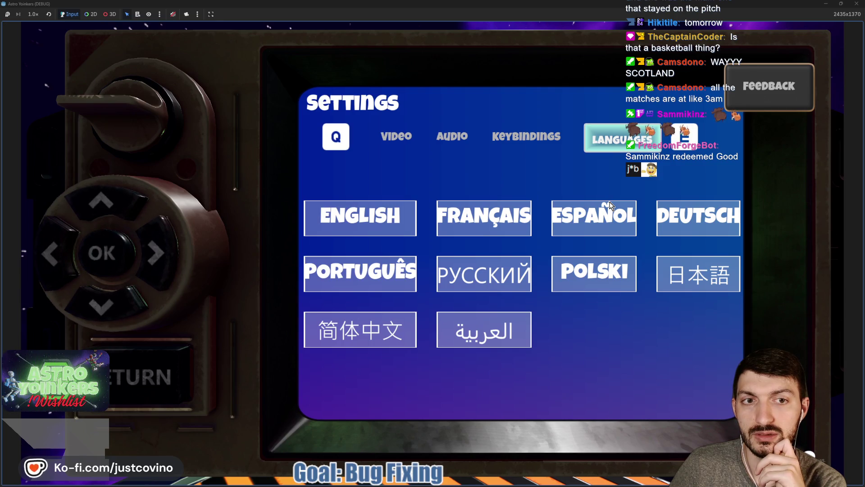
{"action": "key", "text": "q"}
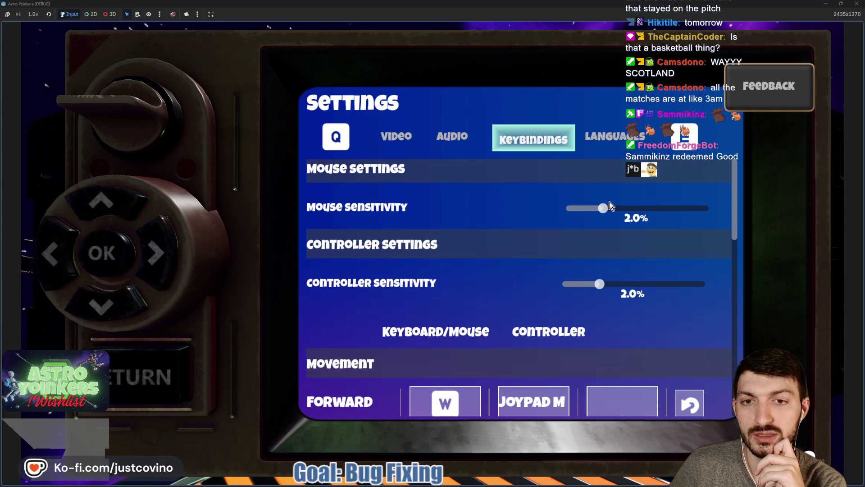
{"action": "key", "text": "e"}
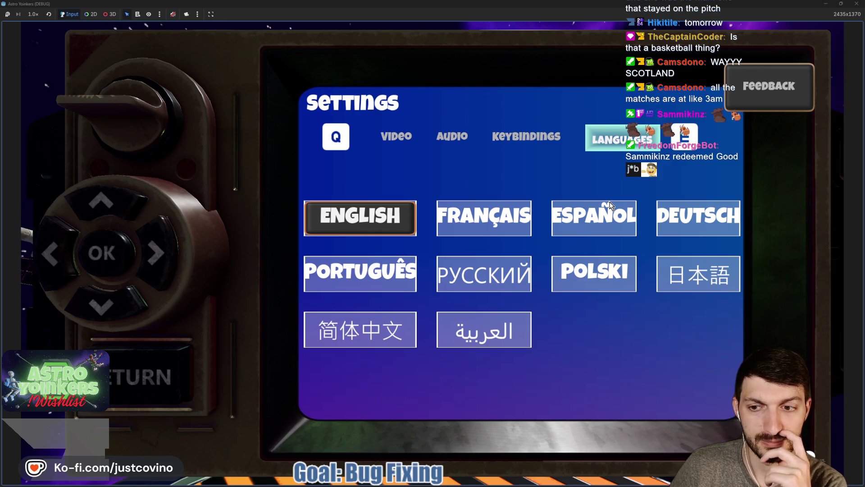
{"action": "key", "text": "Escape"}
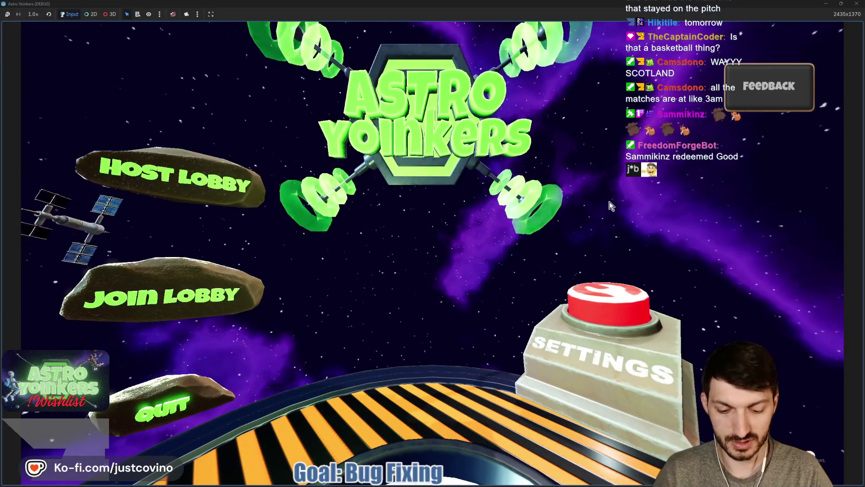
{"action": "key", "text": "F8"}
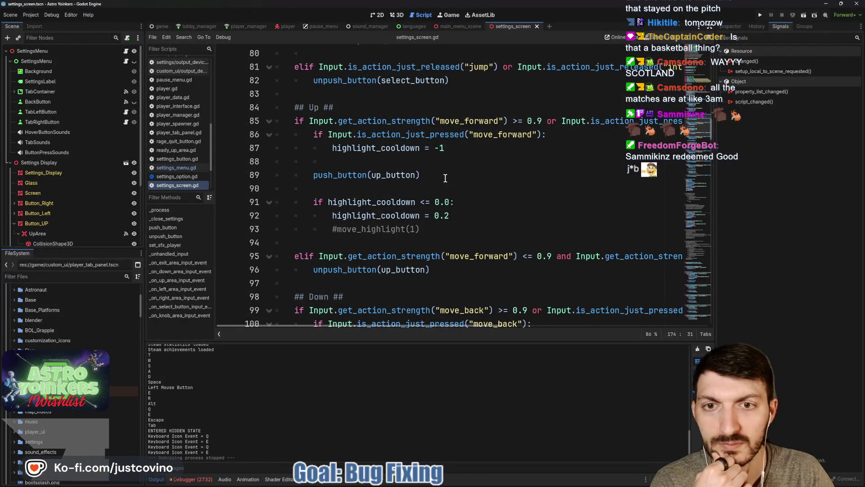
Step: Change TabContainer's Tab Focus Mode from All to Click and save the settings_screen scene
{"action": "left_click", "coordinate": [61, 92]}
{"action": "left_click", "coordinate": [730, 26]}
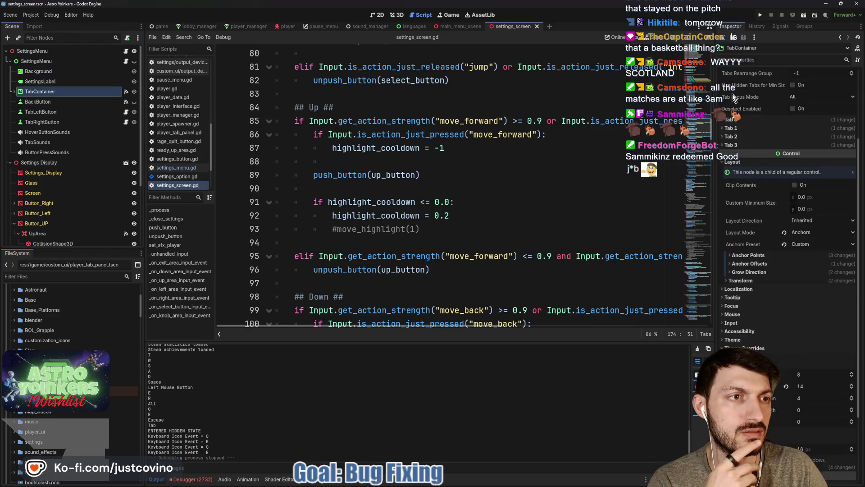
{"action": "mouse_move", "coordinate": [751, 100]}
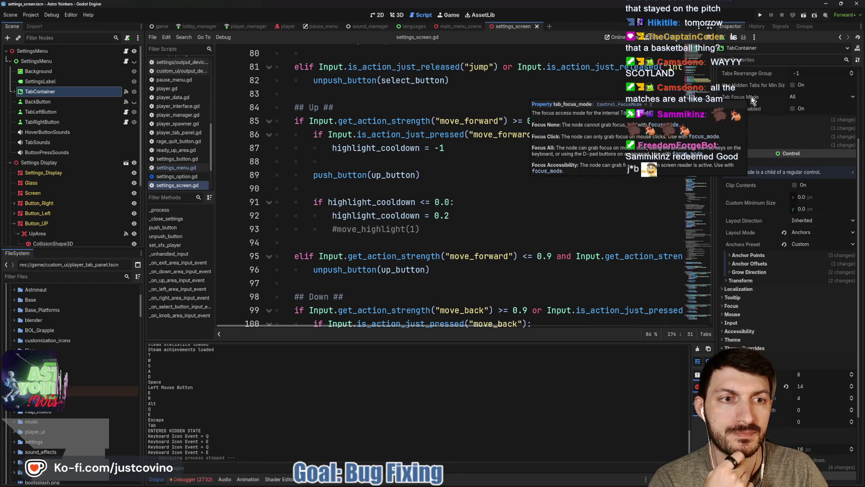
{"action": "left_click", "coordinate": [811, 96]}
{"action": "left_click", "coordinate": [811, 112]}
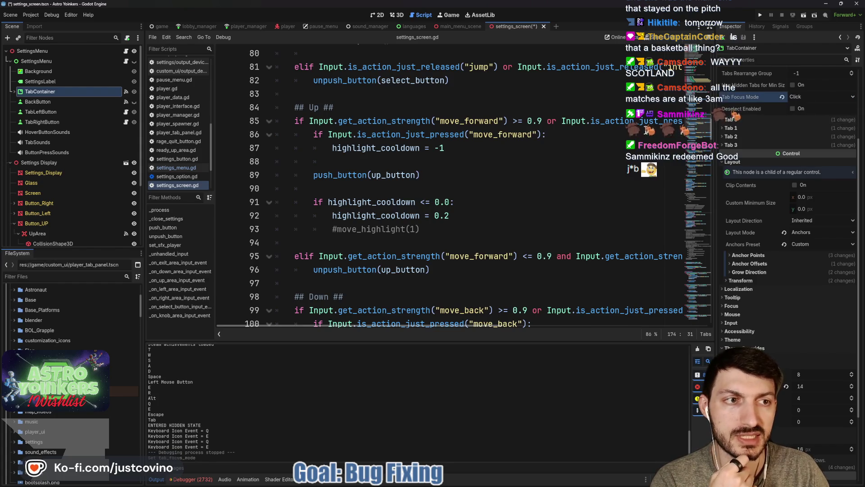
{"action": "left_click", "coordinate": [570, 151]}
{"action": "key", "text": "ctrl+s"}
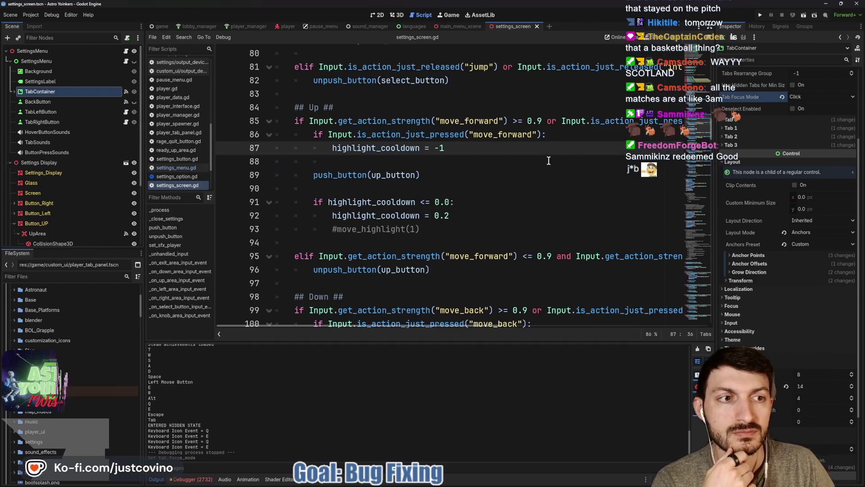
Step: Expand and collapse the first tab's detail properties, then select the BackButton node
{"action": "left_click", "coordinate": [742, 120]}
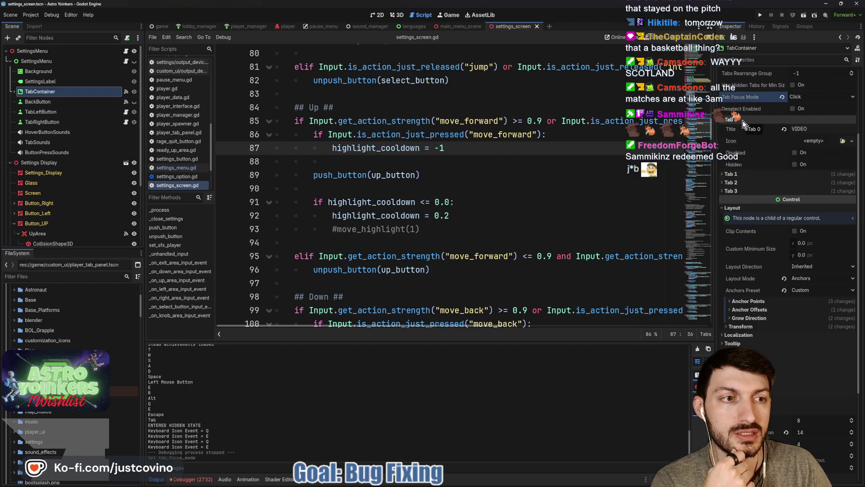
{"action": "left_click", "coordinate": [742, 120]}
{"action": "left_click", "coordinate": [74, 99]}
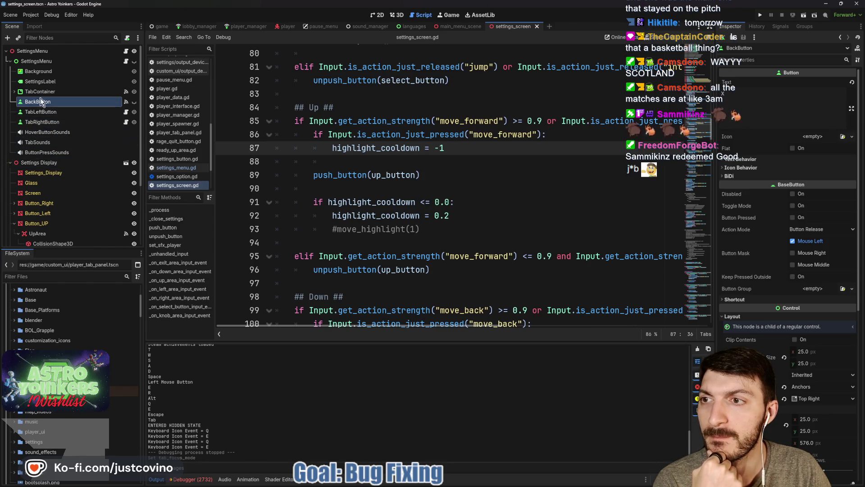
Step: Expand TabContainer, select VideoTabBar, and expand its Focus neighbour properties in the Inspector
{"action": "left_click", "coordinate": [14, 91]}
{"action": "left_click", "coordinate": [18, 101]}
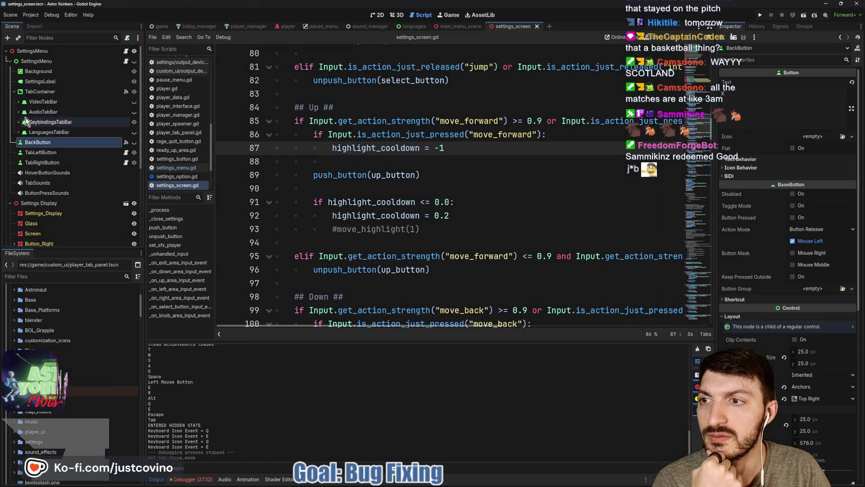
{"action": "left_click", "coordinate": [40, 103]}
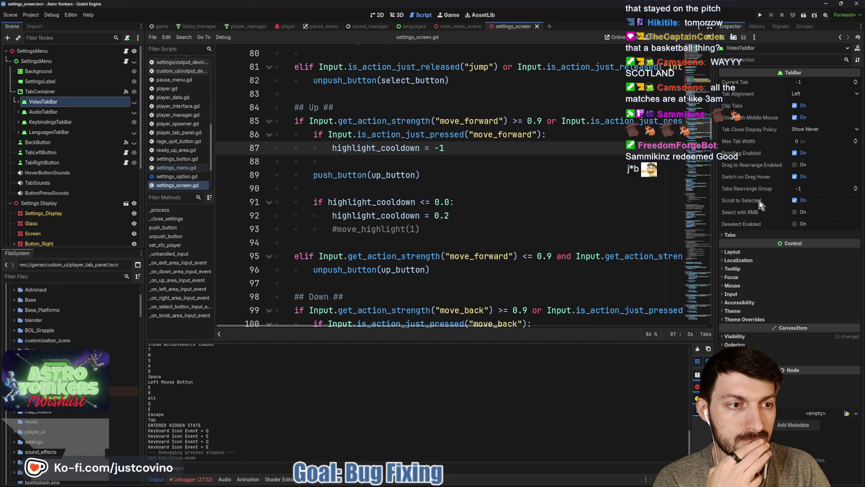
{"action": "mouse_move", "coordinate": [758, 215]}
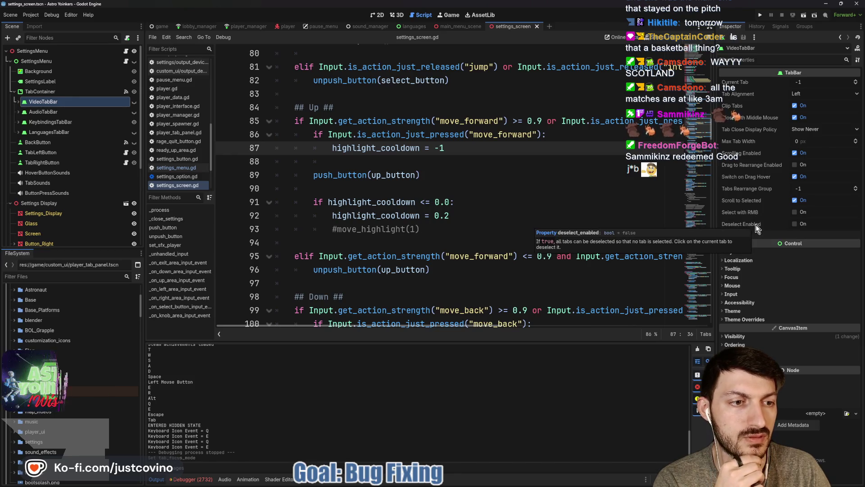
{"action": "left_click", "coordinate": [758, 235]}
{"action": "left_click", "coordinate": [757, 234]}
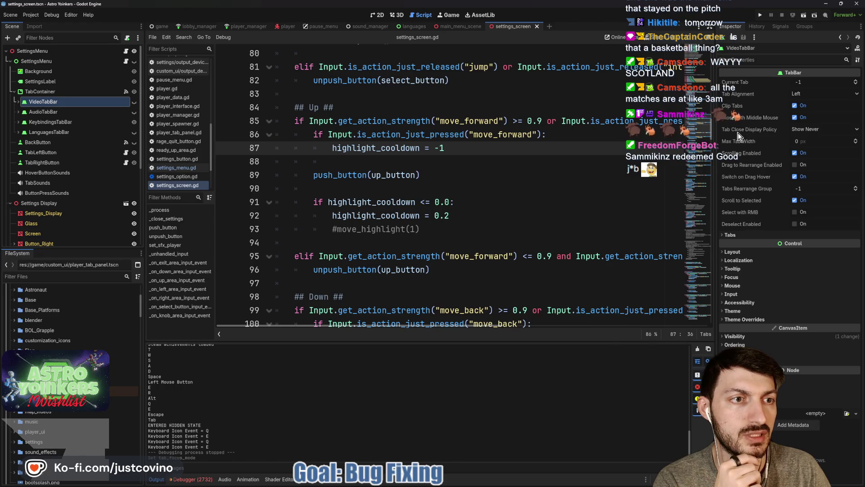
{"action": "mouse_move", "coordinate": [734, 131]}
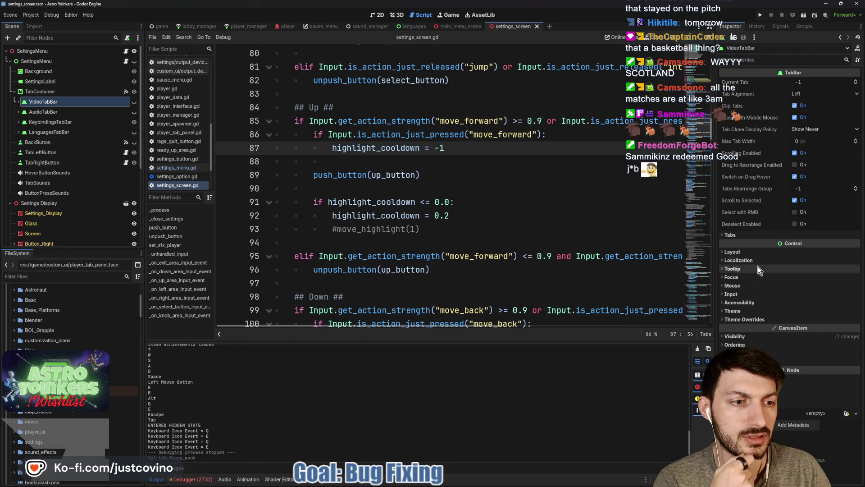
{"action": "left_click", "coordinate": [747, 278]}
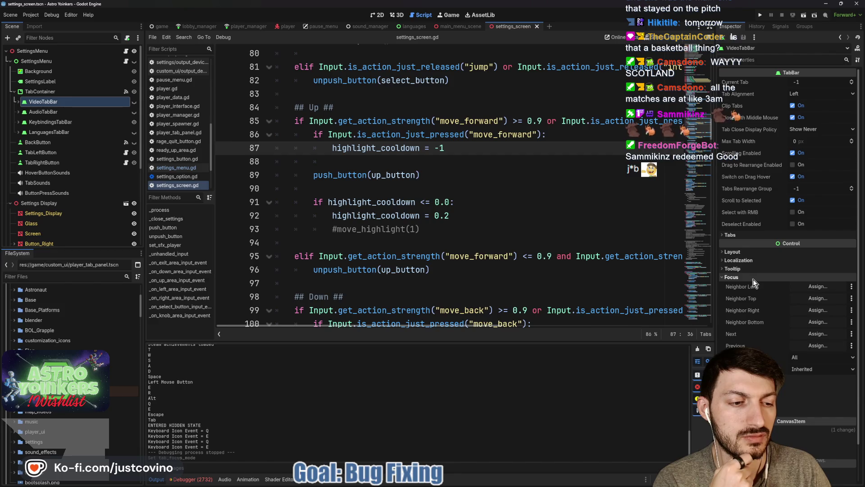
{"action": "mouse_move", "coordinate": [757, 287]}
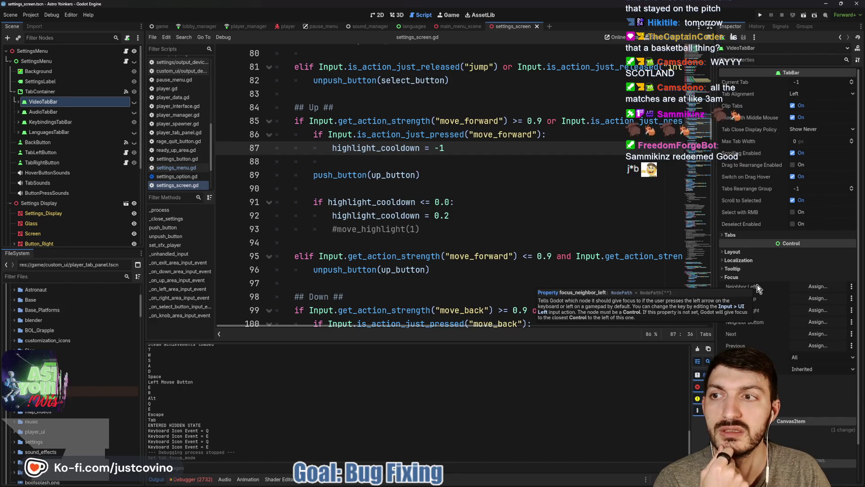
Step: Make the SettingsMenu node visible in the 2D view and open its script
{"action": "left_click", "coordinate": [378, 15]}
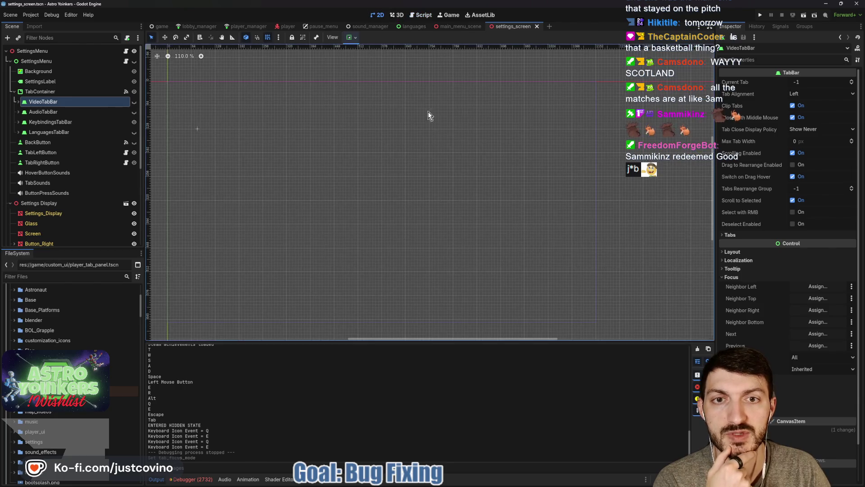
{"action": "left_click", "coordinate": [134, 61]}
{"action": "left_click", "coordinate": [126, 62]}
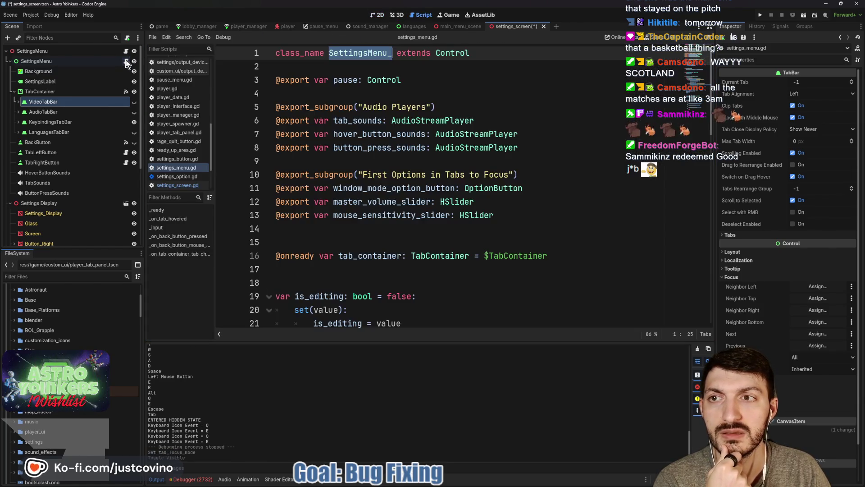
Step: Add hide() as the first line of _ready() and save settings_menu.gd
{"action": "scroll", "coordinate": [360, 153], "scroll_direction": "down", "scroll_amount": 5}
{"action": "left_click", "coordinate": [406, 174]}
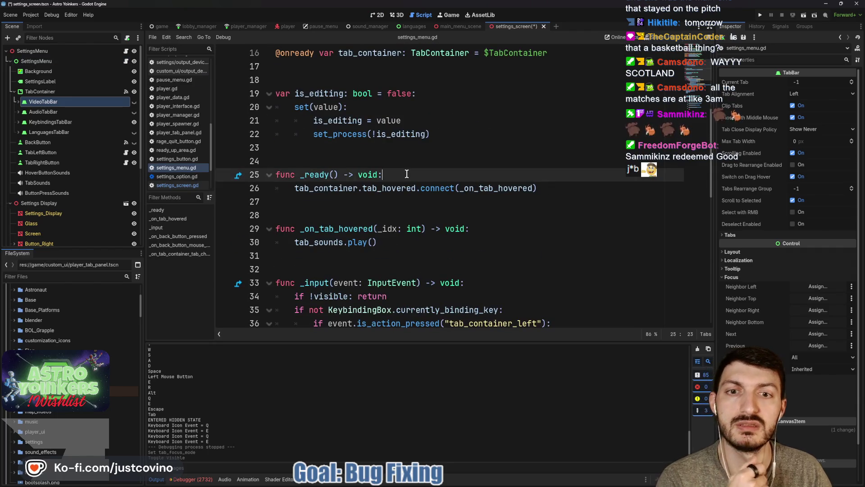
{"action": "key", "text": "Return"}
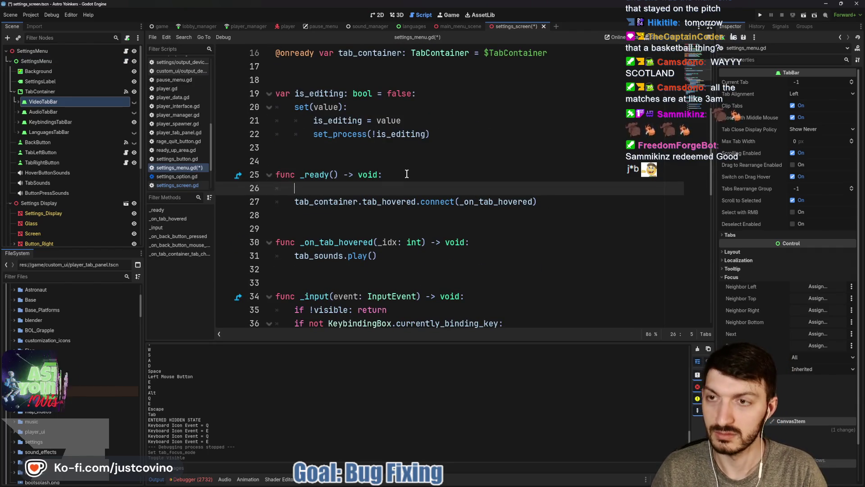
{"action": "type", "text": "hide()"}
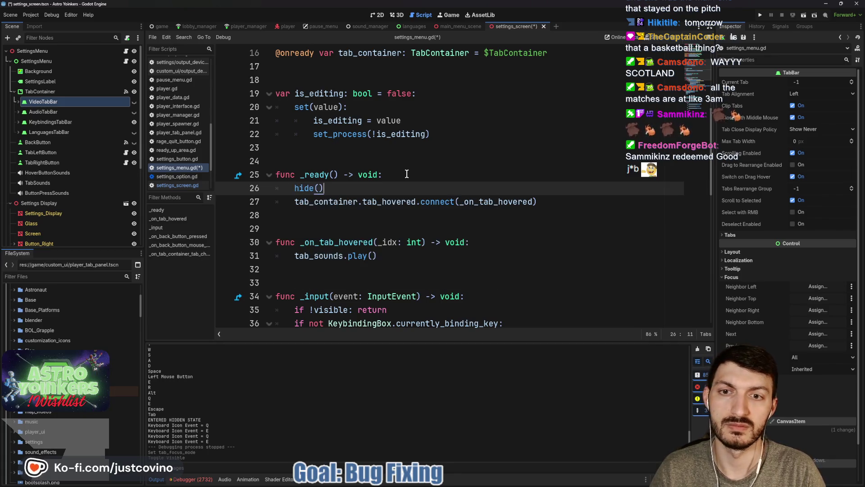
{"action": "key", "text": "ctrl+s"}
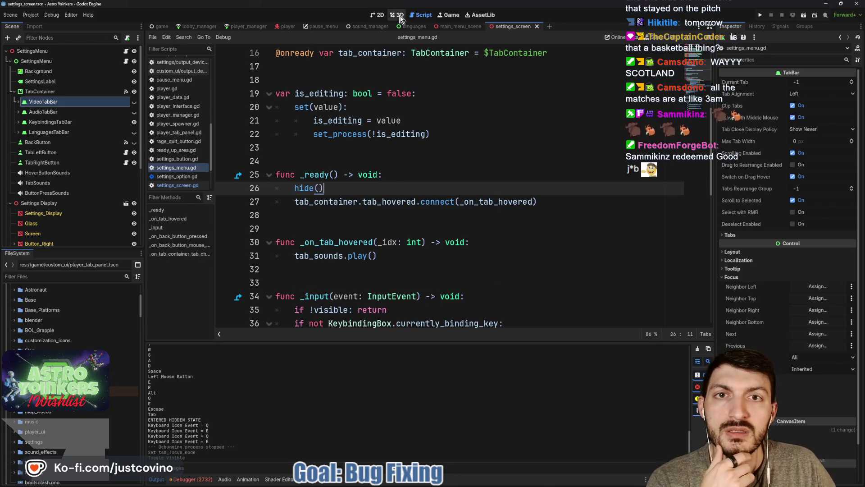
{"action": "left_click", "coordinate": [383, 17]}
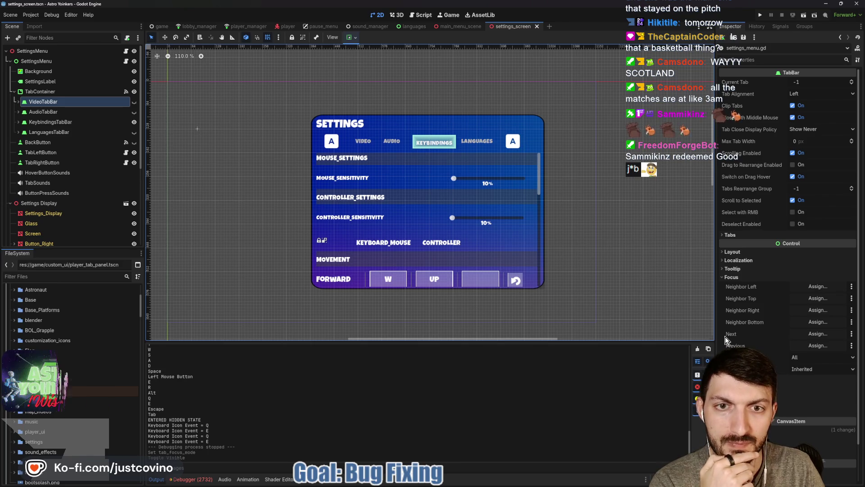
Step: Show the Video tab and inspect MarginContainer, WindowContainer and WindowModeOptionButton layout settings
{"action": "left_click", "coordinate": [134, 101]}
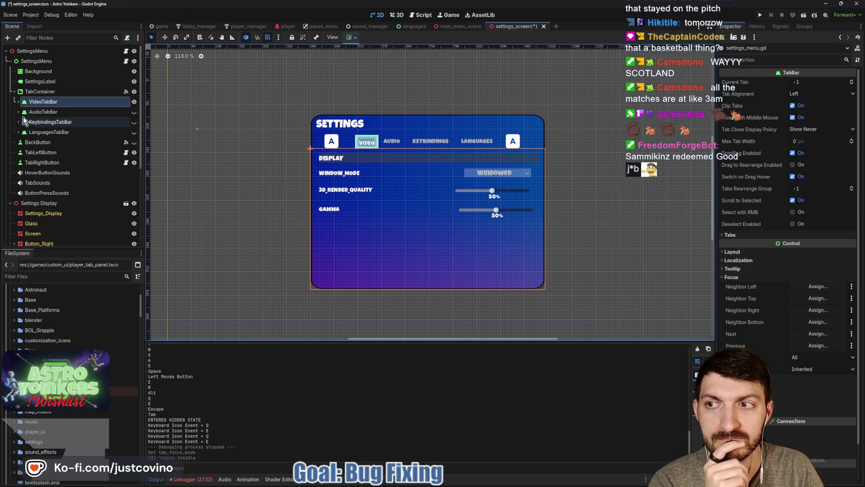
{"action": "left_click", "coordinate": [18, 101]}
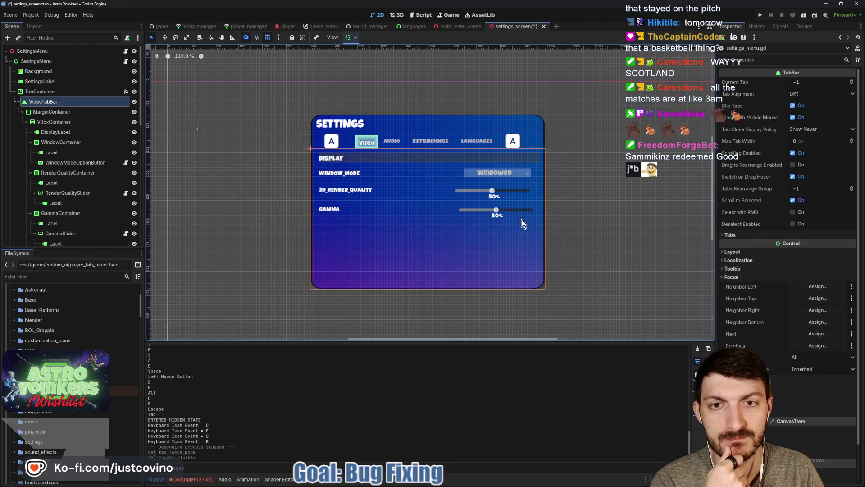
{"action": "left_click", "coordinate": [74, 112]}
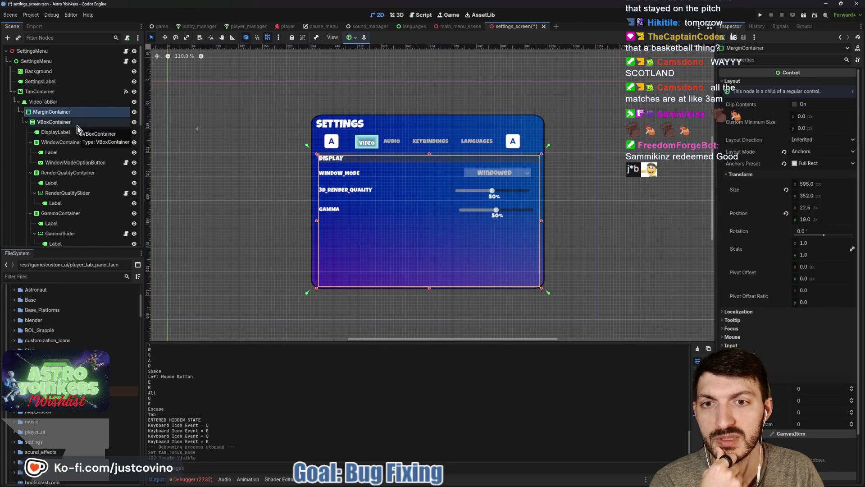
{"action": "left_click", "coordinate": [74, 143]}
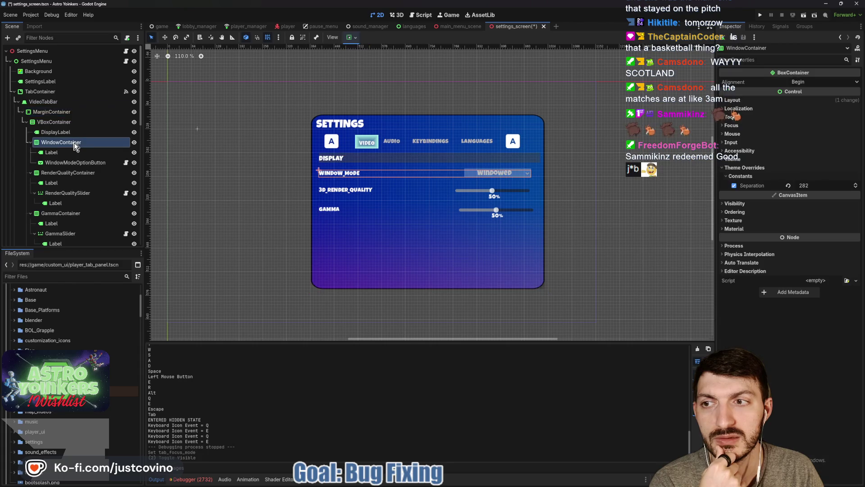
{"action": "left_click", "coordinate": [74, 163]}
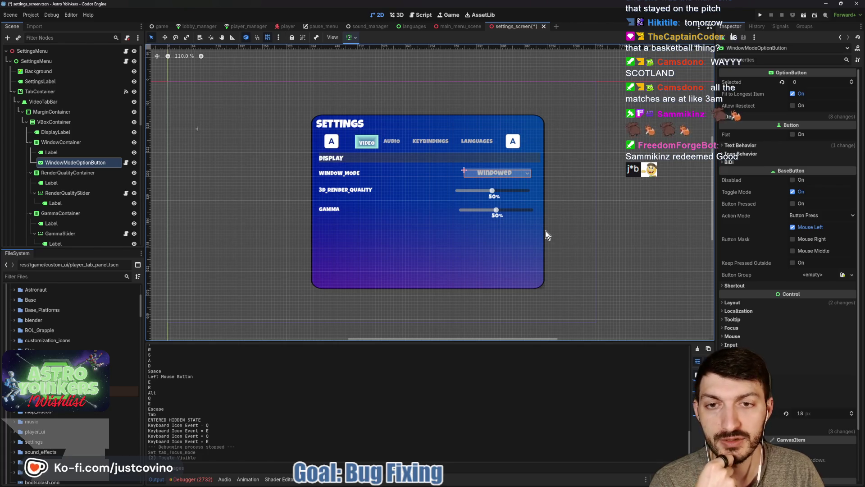
{"action": "left_click", "coordinate": [16, 102]}
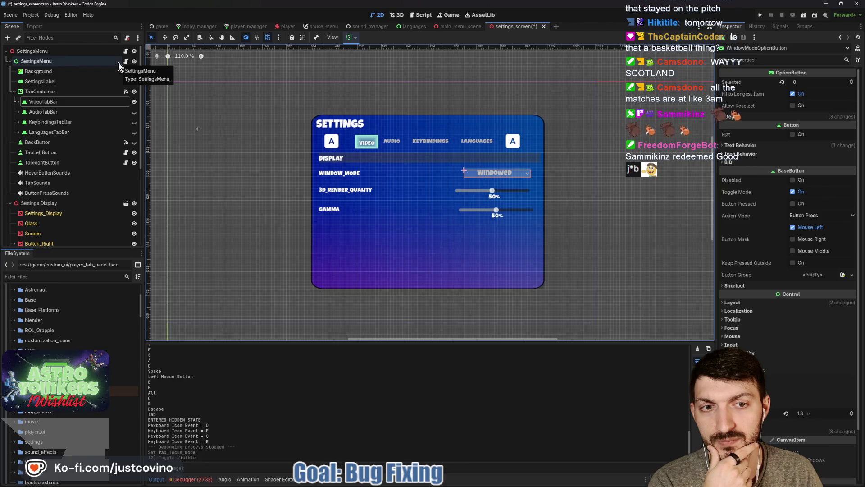
{"action": "scroll", "coordinate": [531, 217], "scroll_direction": "up", "scroll_amount": 6}
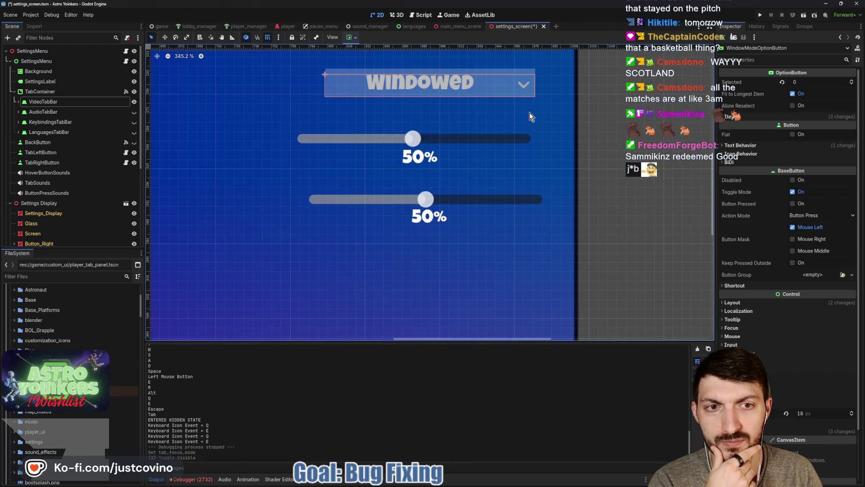
{"action": "scroll", "coordinate": [404, 180], "scroll_direction": "down", "scroll_amount": 6}
{"action": "scroll", "coordinate": [399, 179], "scroll_direction": "up", "scroll_amount": 3}
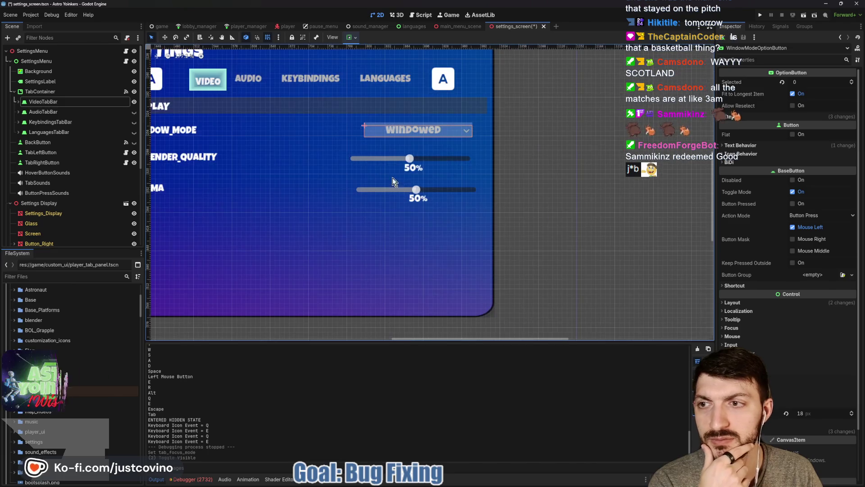
Step: Set RenderQualityContainer's Separation theme override to 234 and save the settings scene
{"action": "left_click", "coordinate": [18, 101]}
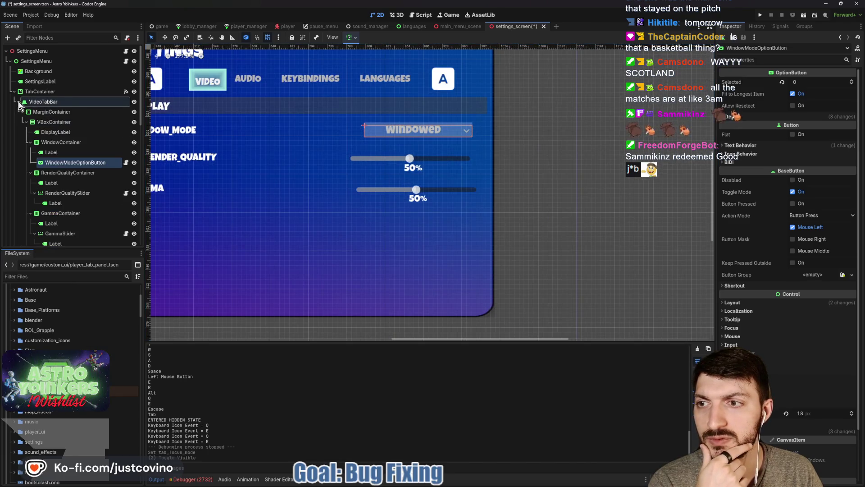
{"action": "left_click", "coordinate": [62, 174]}
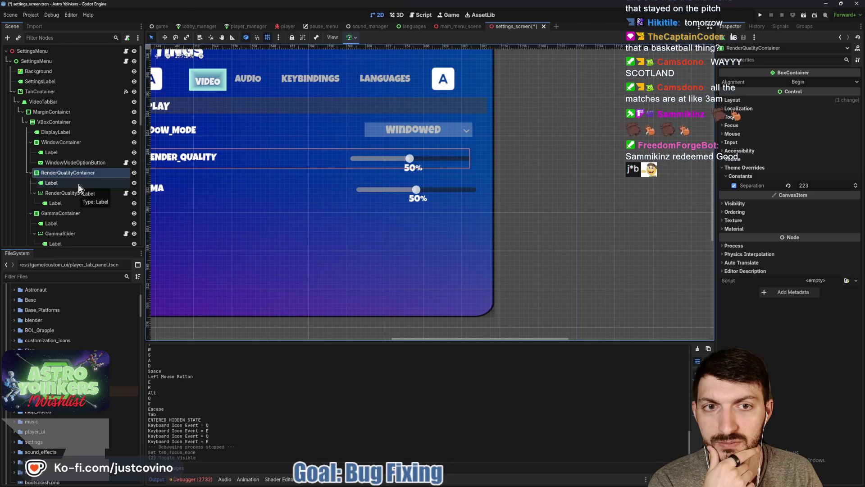
{"action": "left_click_drag", "start_coordinate": [817, 186], "coordinate": [827, 187]}
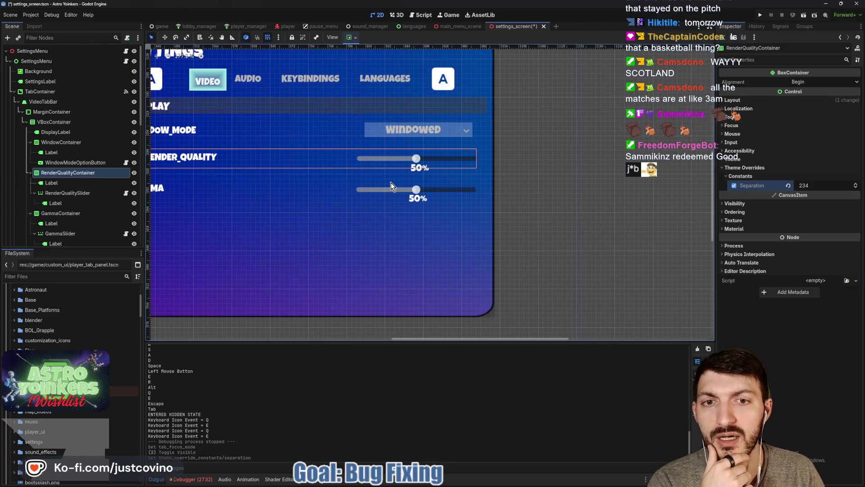
{"action": "key", "text": "ctrl+s"}
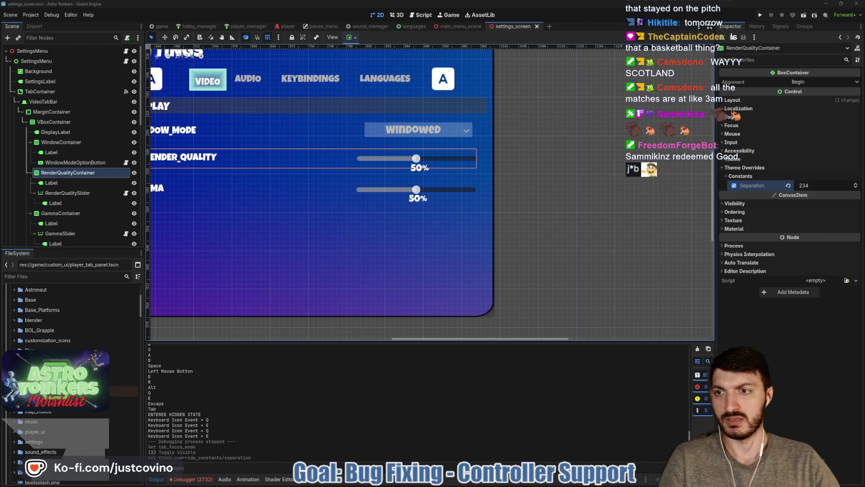
{"action": "mouse_move", "coordinate": [242, 207]}
{"action": "left_mouse_down"}
{"action": "mouse_move", "coordinate": [386, 247]}
{"action": "mouse_move", "coordinate": [367, 235]}
{"action": "left_mouse_up"}
{"action": "key", "text": "ctrl+s"}
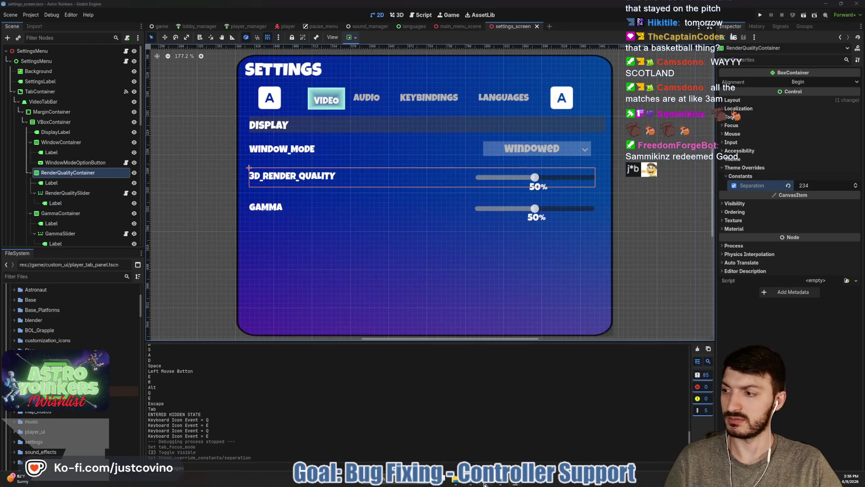
{"action": "left_click", "coordinate": [485, 484]}
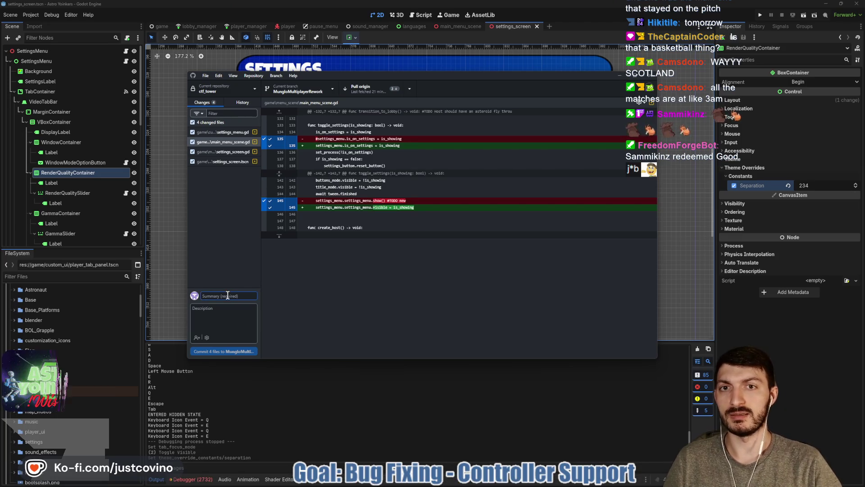
Step: Commit the four changed files as 'Settings Menu Fixed - Sizing', then pull and push origin
{"action": "type", "text": "Settings Menu Fixed - Sizing"}
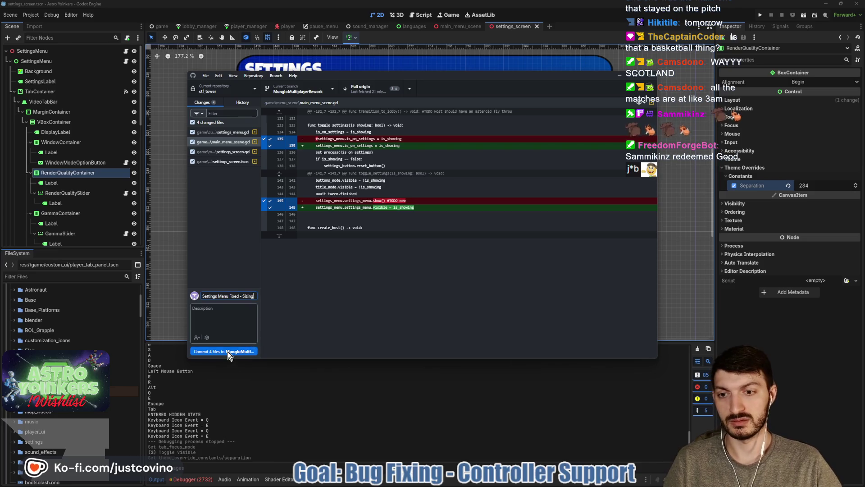
{"action": "left_click", "coordinate": [228, 351]}
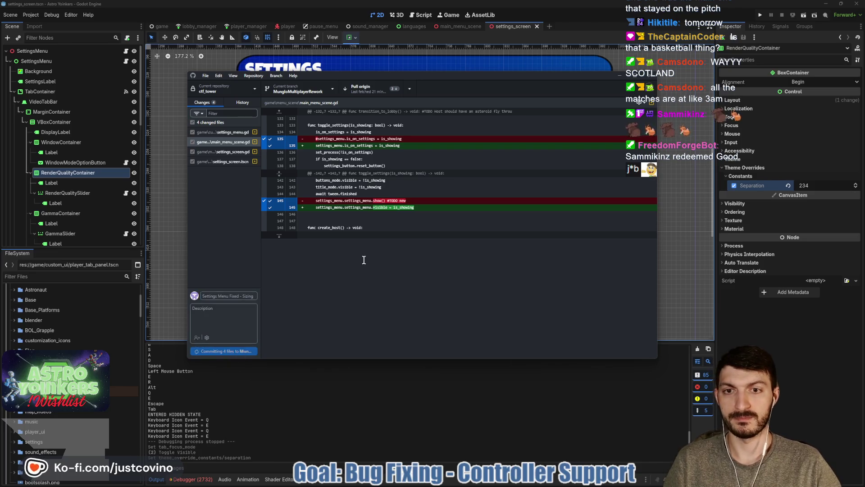
{"action": "left_click", "coordinate": [540, 166]}
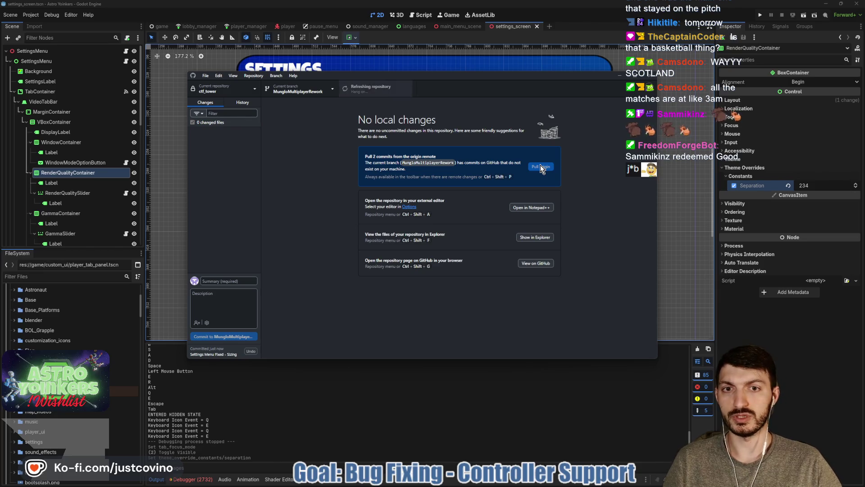
{"action": "left_click", "coordinate": [540, 166]}
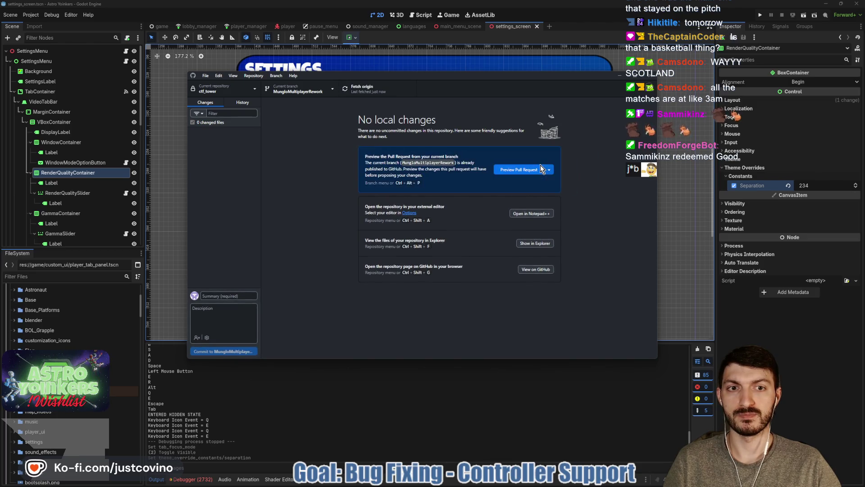
{"action": "left_click", "coordinate": [429, 377]}
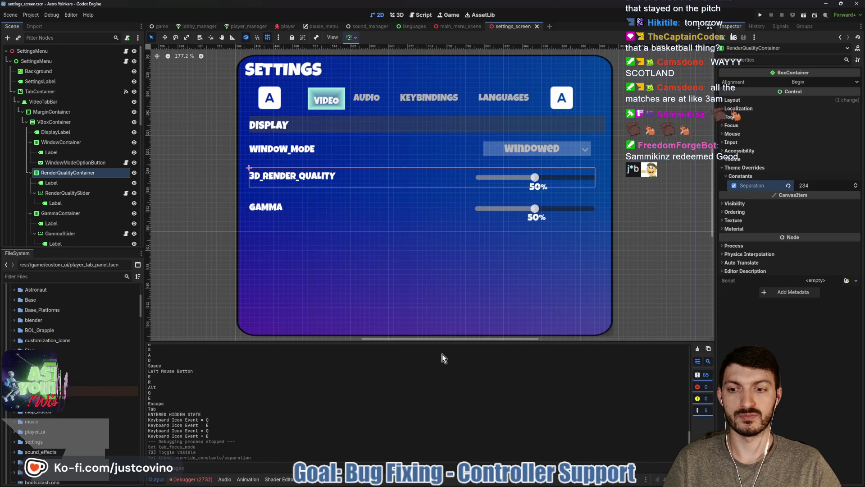
Step: Check the debugger's error list, save the scene, fetch origin in GitHub Desktop, and save again
{"action": "left_click", "coordinate": [203, 480]}
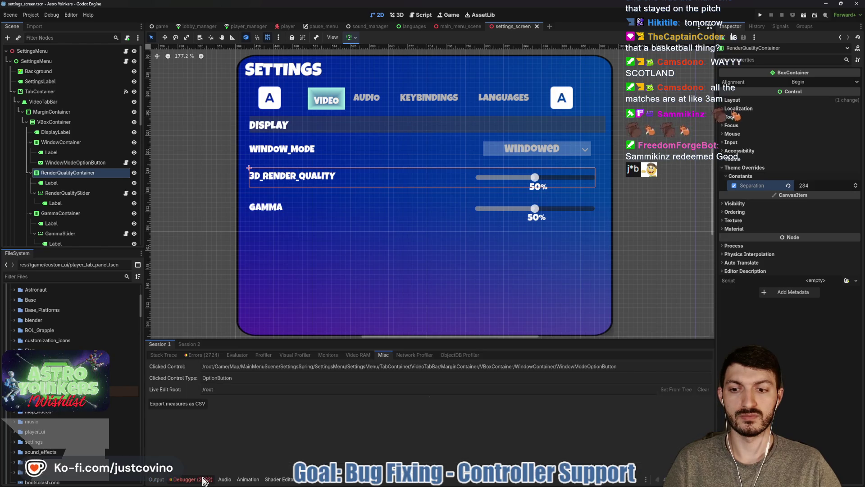
{"action": "left_click", "coordinate": [198, 355]}
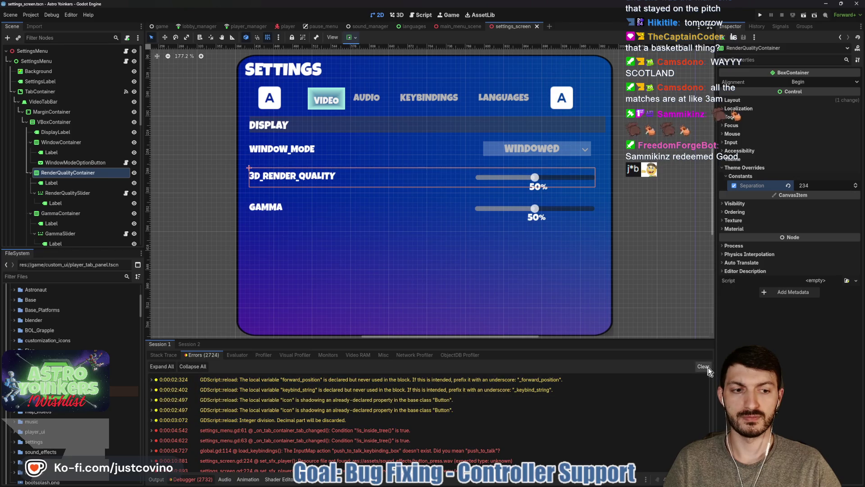
{"action": "key", "text": "ctrl+s"}
{"action": "key", "text": "alt+Tab"}
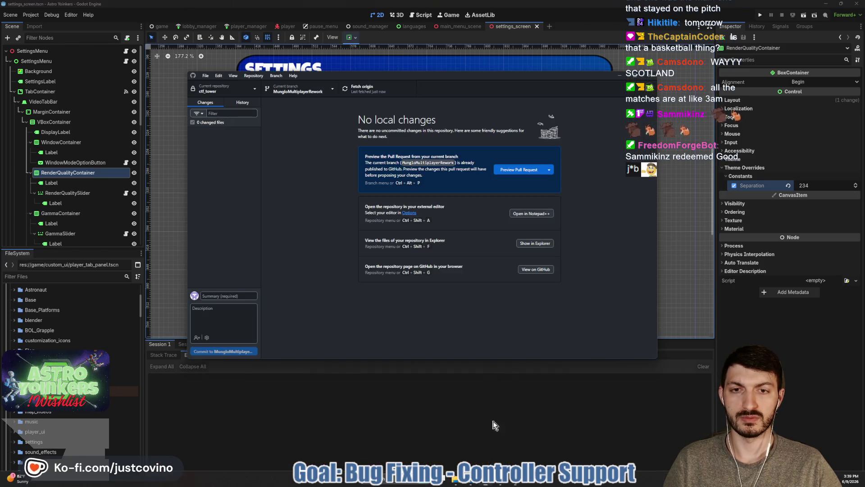
{"action": "left_click", "coordinate": [370, 93]}
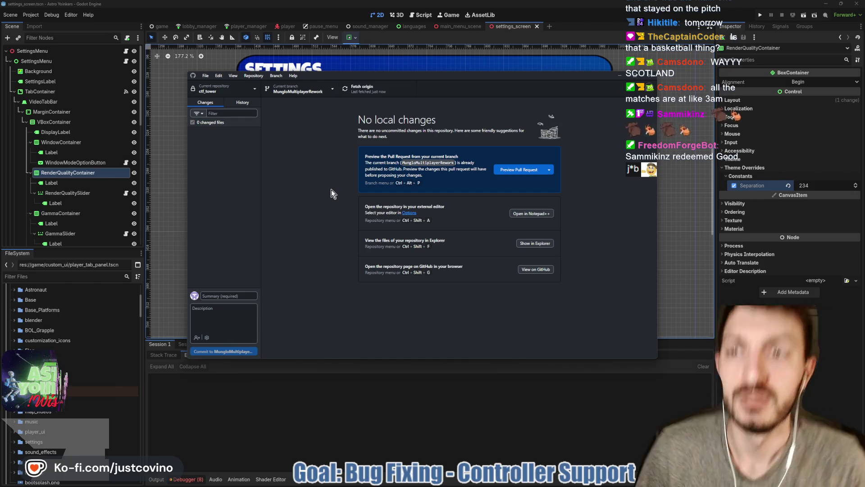
{"action": "key", "text": "alt+Tab"}
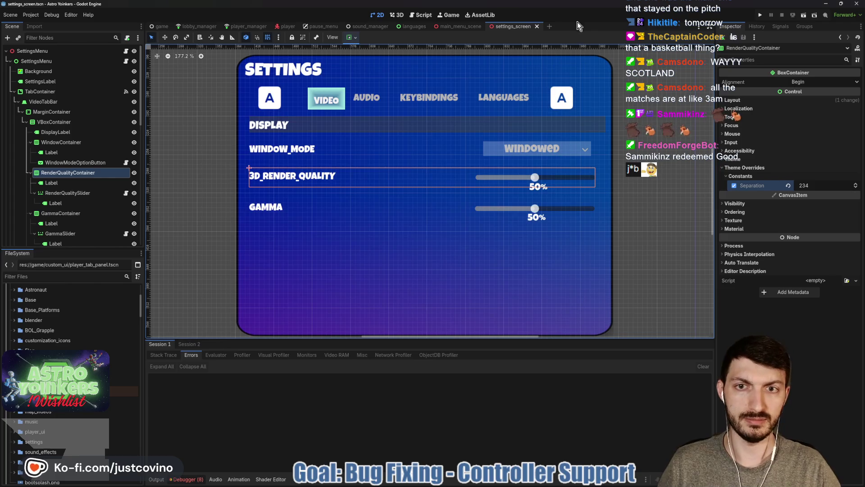
{"action": "key", "text": "ctrl+s"}
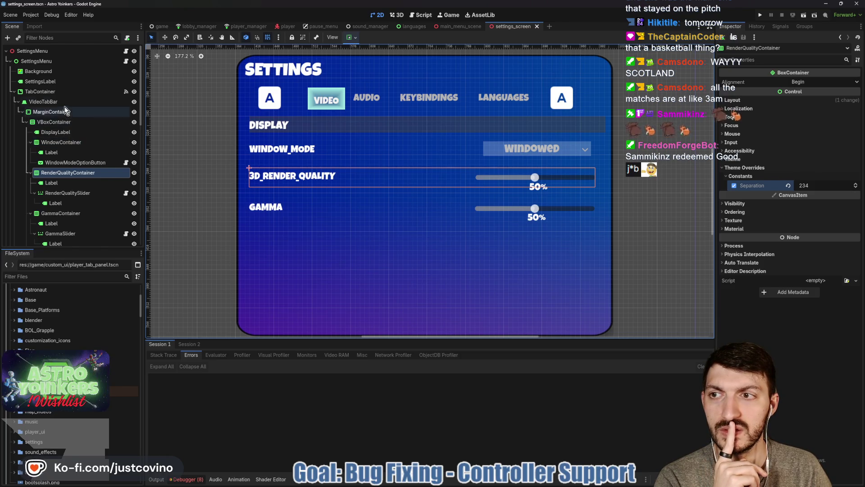
Step: Inspect TabContainer's Focus properties and the VideoTabBar node, then open settings_menu.gd
{"action": "left_click", "coordinate": [70, 91]}
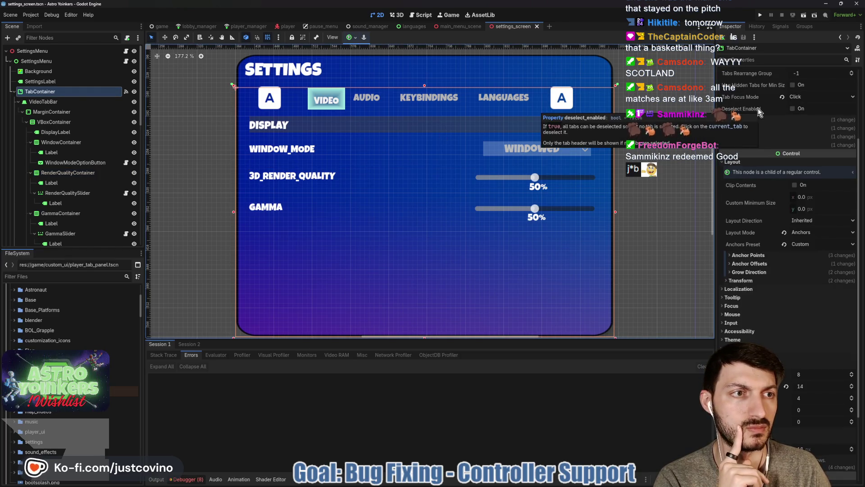
{"action": "mouse_move", "coordinate": [750, 98]}
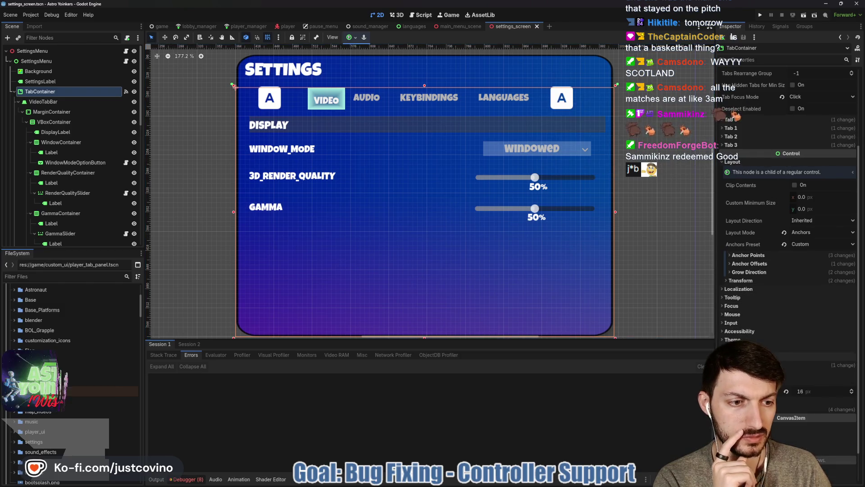
{"action": "left_click", "coordinate": [732, 305]}
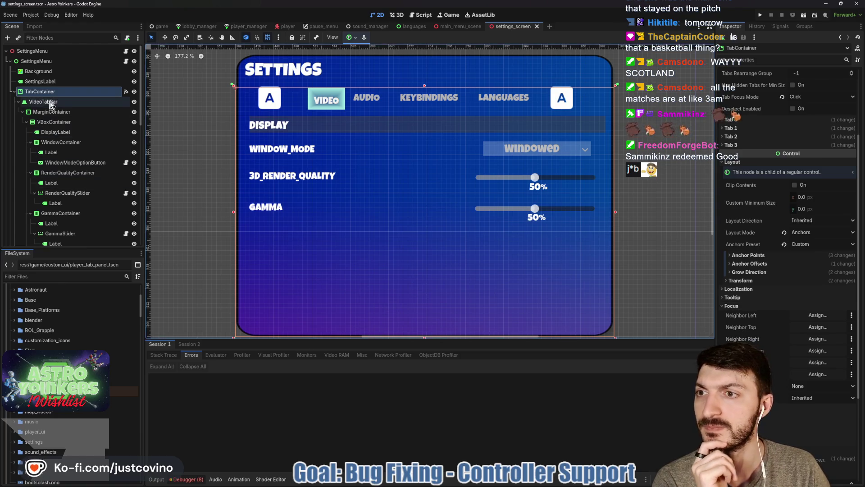
{"action": "left_click", "coordinate": [19, 101]}
{"action": "left_click", "coordinate": [45, 102]}
{"action": "left_click", "coordinate": [18, 102]}
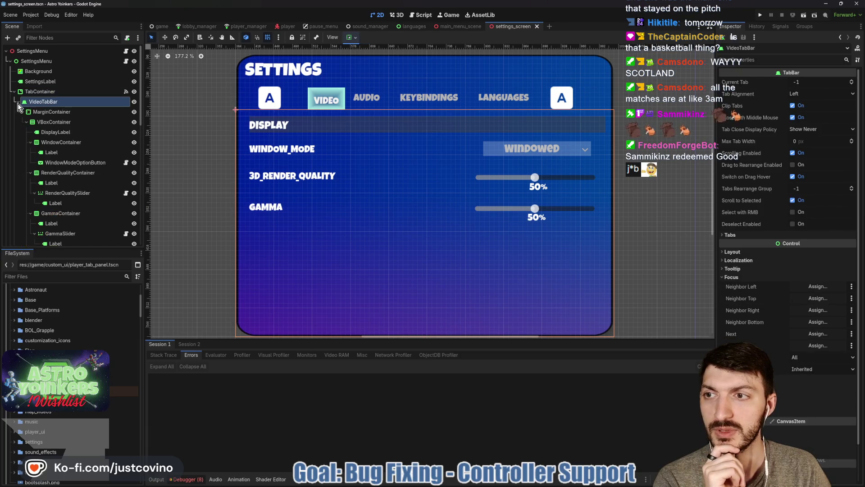
{"action": "left_click", "coordinate": [18, 102]}
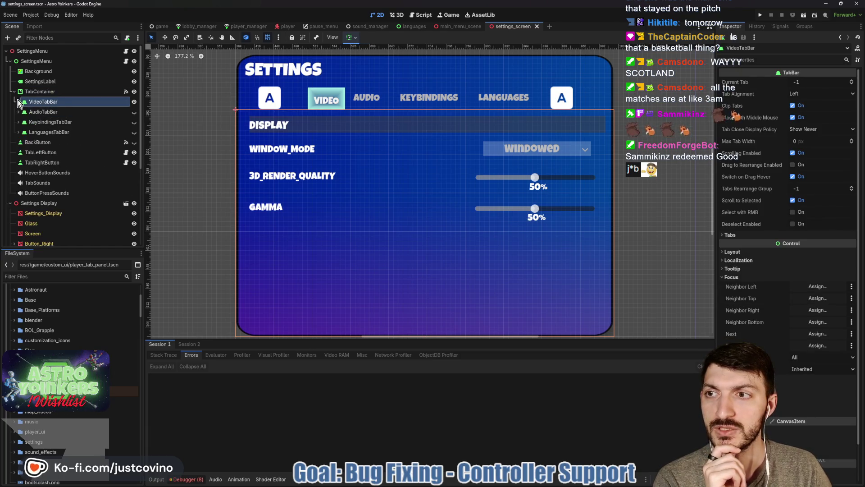
{"action": "left_click", "coordinate": [126, 60]}
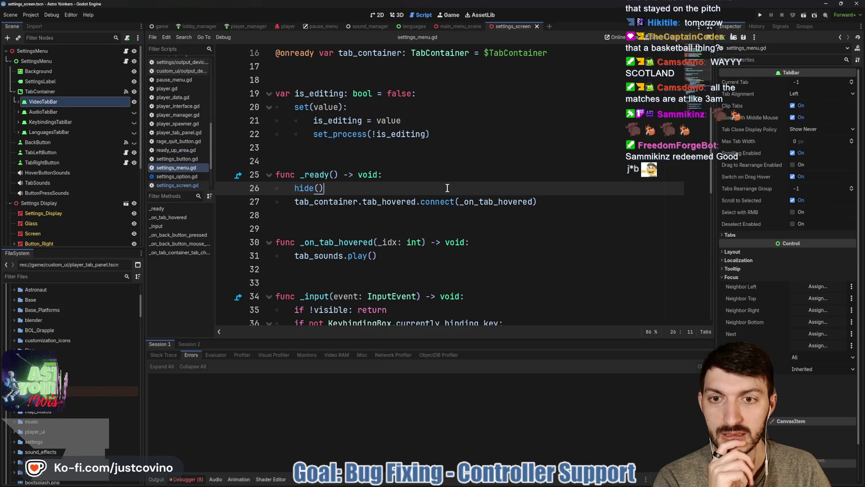
Step: Review _on_tab_container_tab_changed, then expand SettingsMenu's First Options In Tabs To Focus group
{"action": "double_click", "coordinate": [493, 202]}
{"action": "scroll", "coordinate": [451, 200], "scroll_direction": "down", "scroll_amount": 2}
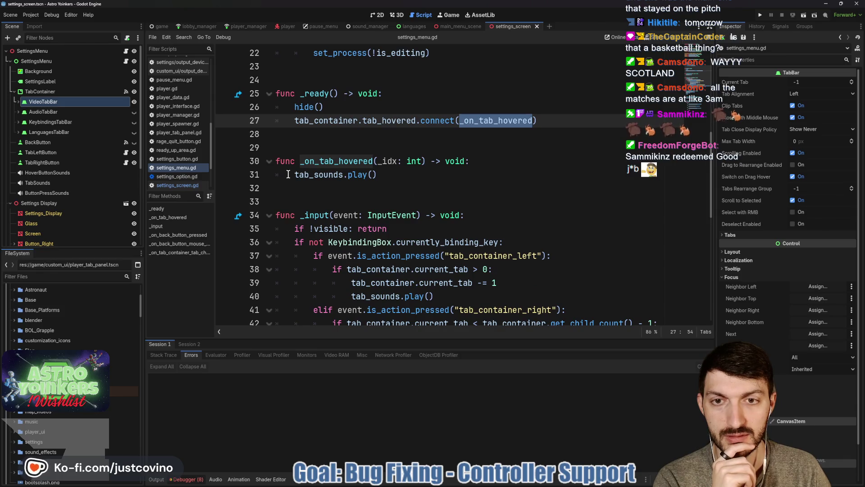
{"action": "scroll", "coordinate": [440, 174], "scroll_direction": "down", "scroll_amount": 2}
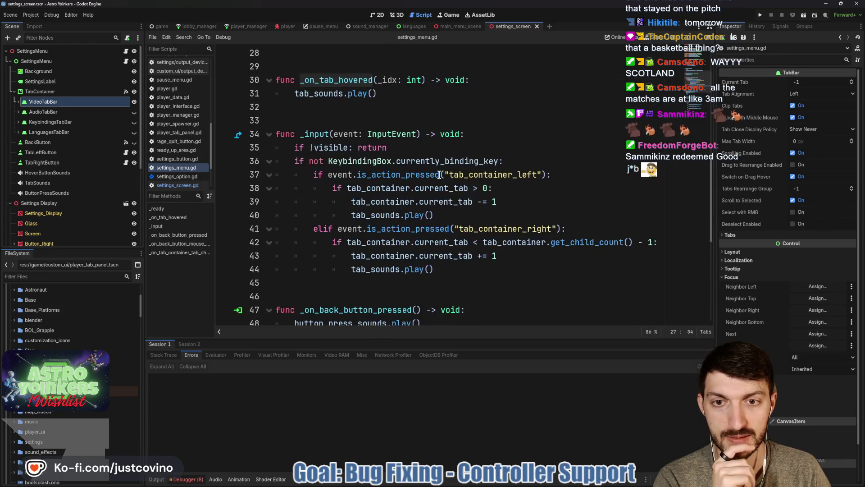
{"action": "scroll", "coordinate": [439, 175], "scroll_direction": "down", "scroll_amount": 6}
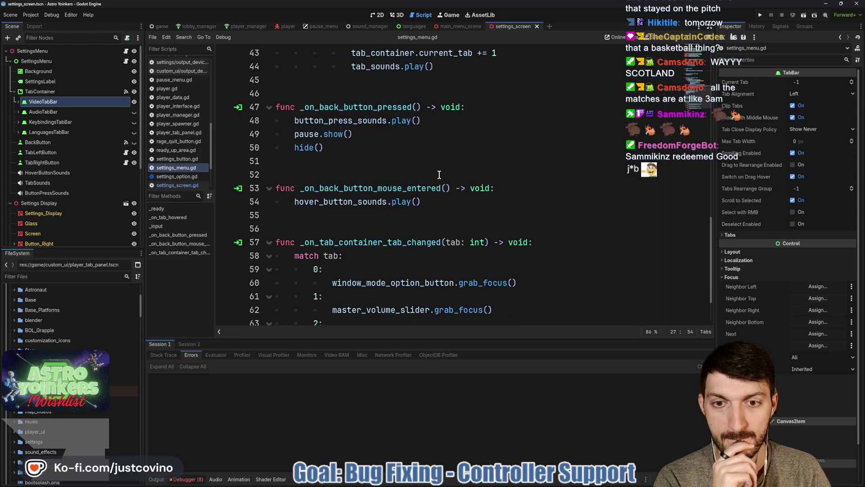
{"action": "left_click", "coordinate": [382, 188]}
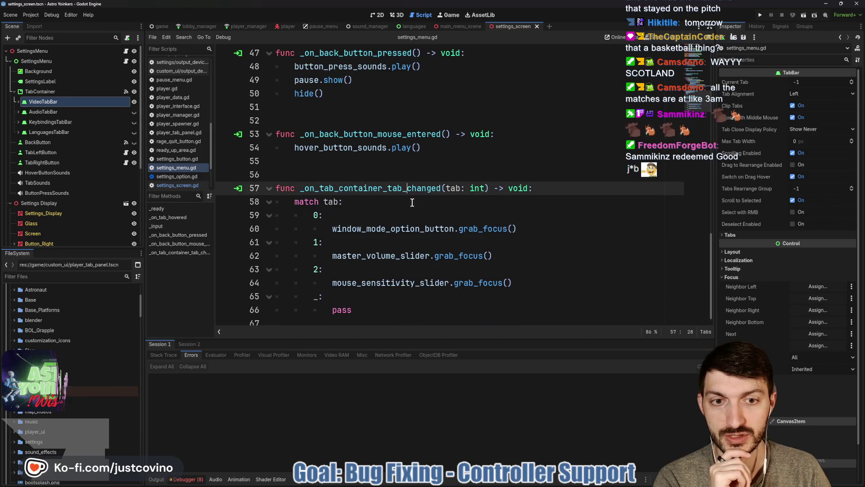
{"action": "double_click", "coordinate": [389, 229]}
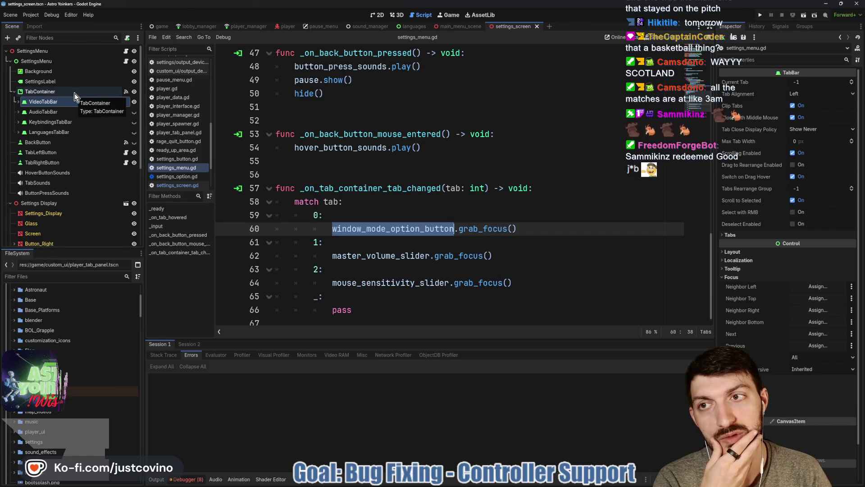
{"action": "left_click", "coordinate": [69, 62]}
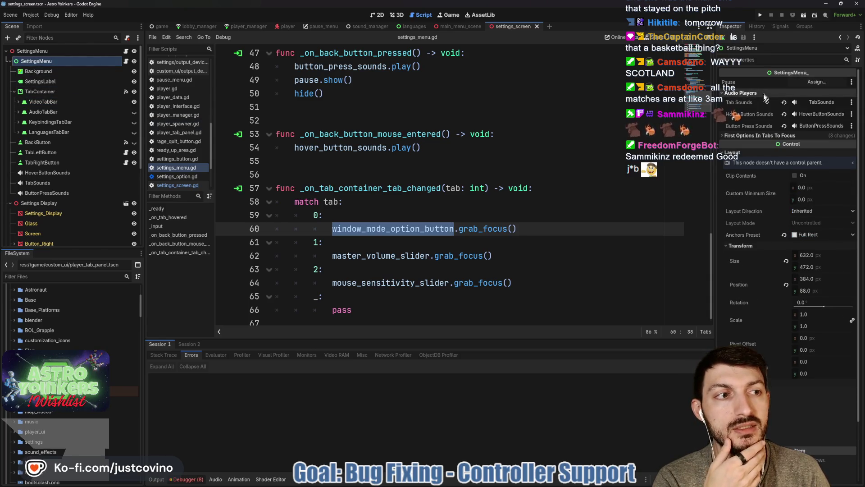
{"action": "left_click", "coordinate": [760, 102]}
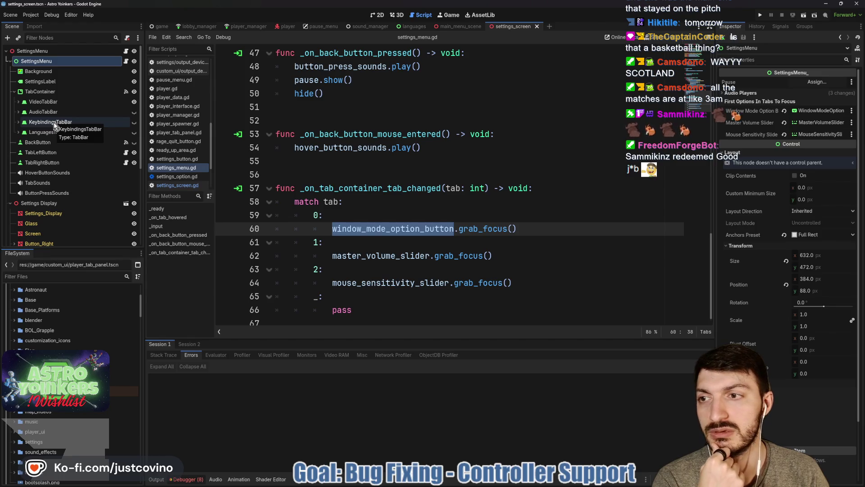
Step: Turn the catch-all match case into '3:' and drag en_US in as an exported en_us variable
{"action": "left_click", "coordinate": [18, 132]}
{"action": "left_click", "coordinate": [317, 296]}
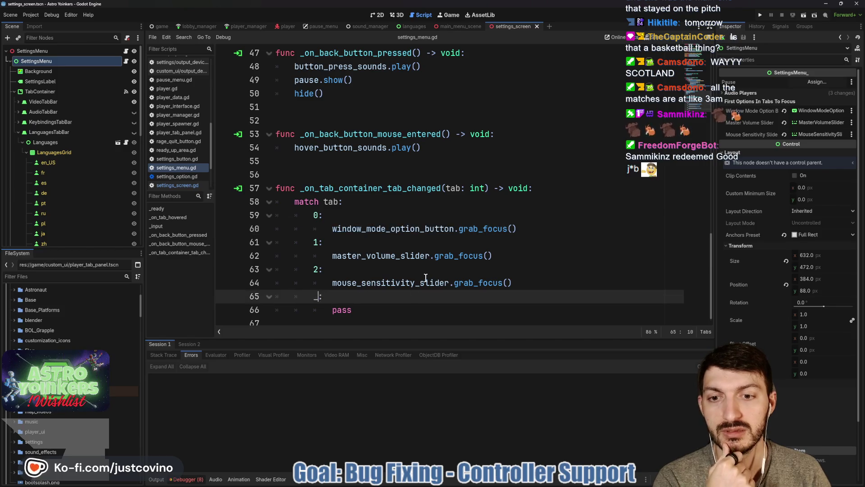
{"action": "type", "text": "3"}
{"action": "key", "text": "Right"}
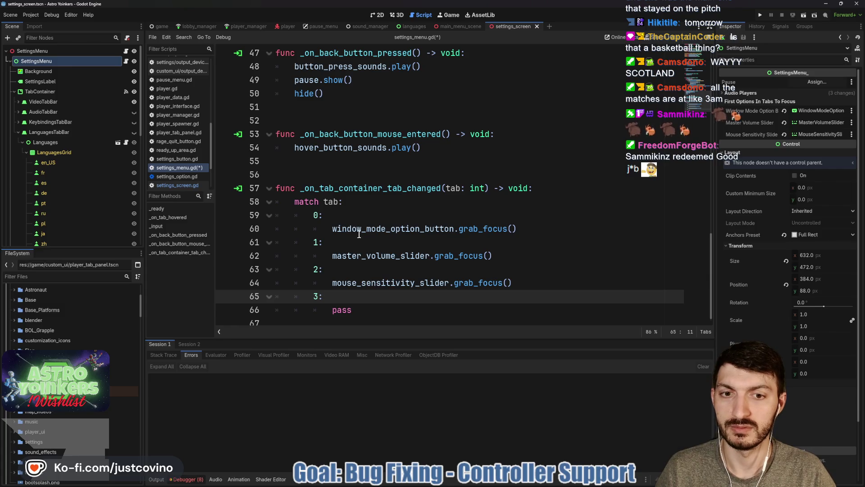
{"action": "scroll", "coordinate": [367, 239], "scroll_direction": "up", "scroll_amount": 15}
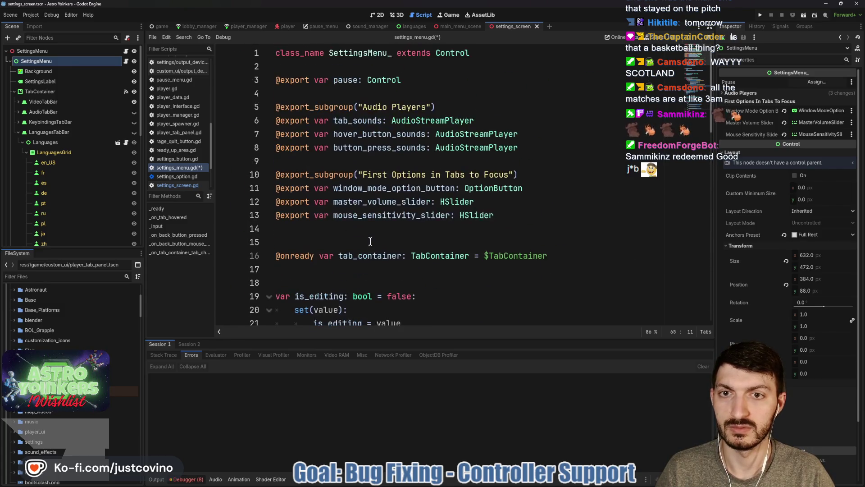
{"action": "left_click", "coordinate": [315, 228]}
{"action": "left_click_drag", "start_coordinate": [54, 161], "coordinate": [285, 230]}
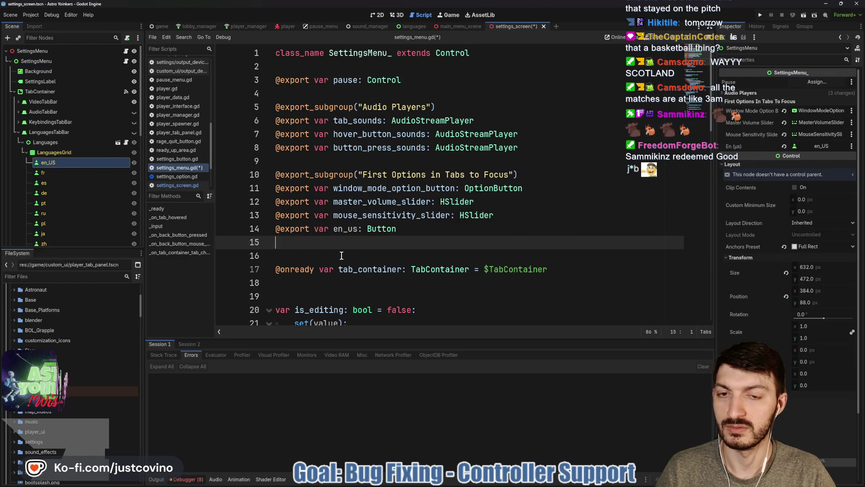
Step: Make case 3 call en_us.grab_focus()
{"action": "scroll", "coordinate": [341, 255], "scroll_direction": "down", "scroll_amount": 6}
{"action": "scroll", "coordinate": [341, 255], "scroll_direction": "down", "scroll_amount": 10}
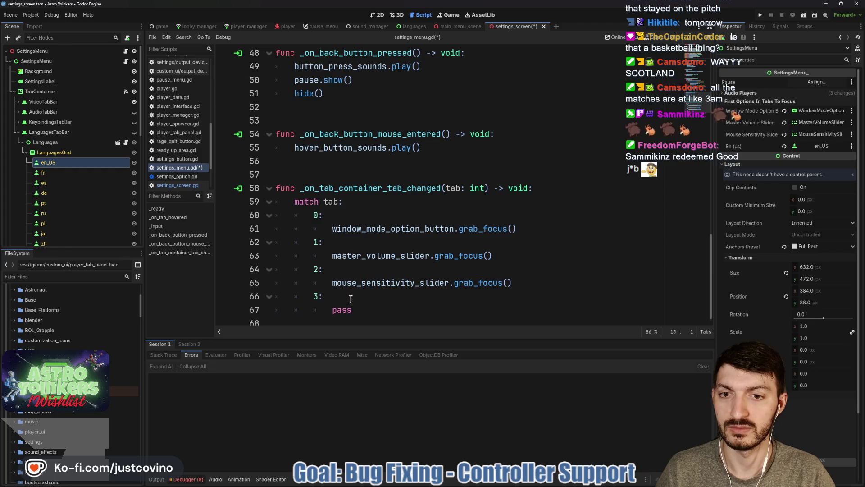
{"action": "left_click", "coordinate": [347, 294]}
{"action": "type", "text": "en_us"}
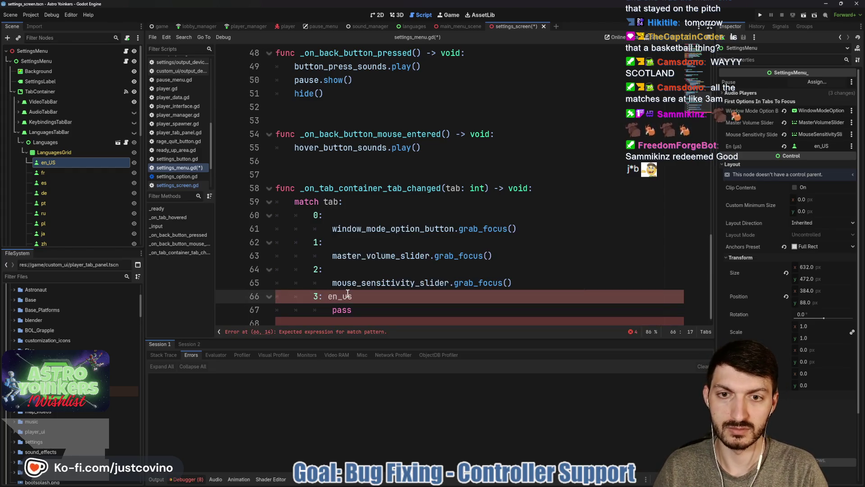
{"action": "type", "text": ".grab"}
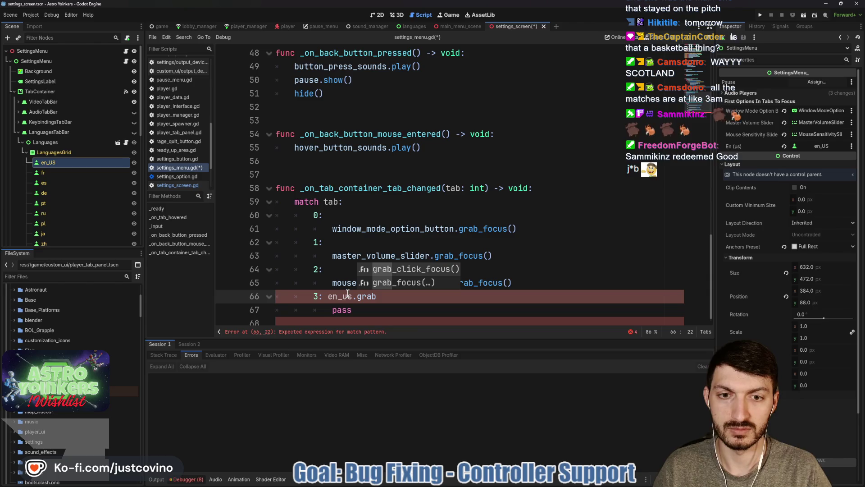
{"action": "key", "text": "Down"}
{"action": "key", "text": "Return"}
{"action": "left_click", "coordinate": [427, 293]}
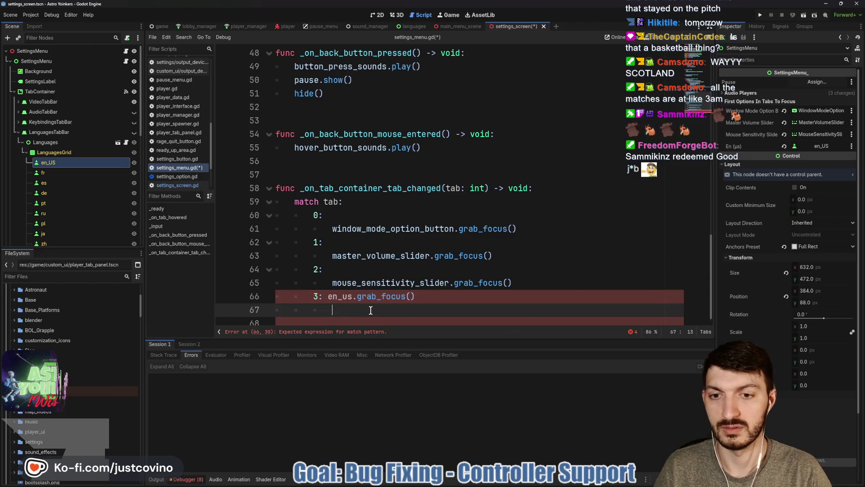
Step: Add a default '_: pass' case to the match and save the script
{"action": "key", "text": "Return"}
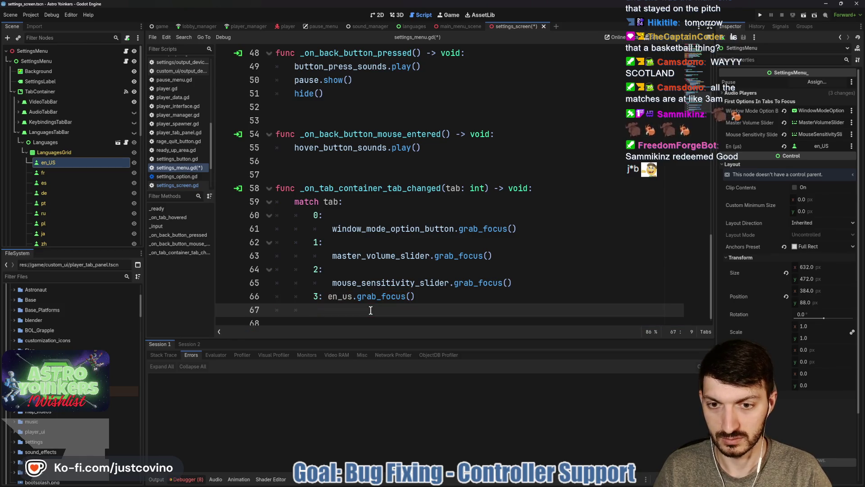
{"action": "key", "text": "Return"}
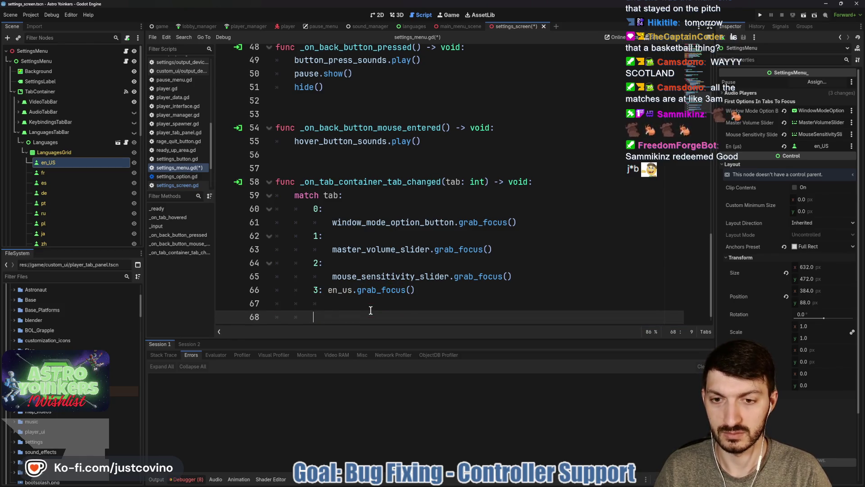
{"action": "type", "text": "_:"}
{"action": "key", "text": "Return"}
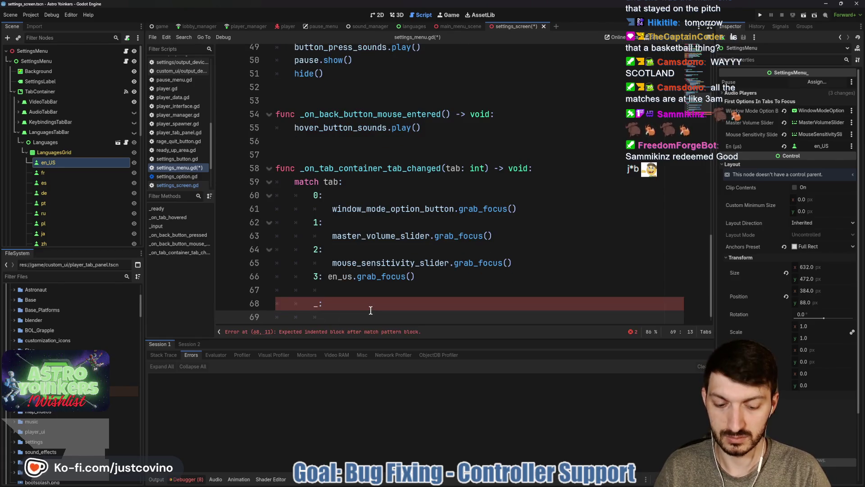
{"action": "type", "text": "pass"}
{"action": "key", "text": "ctrl+s"}
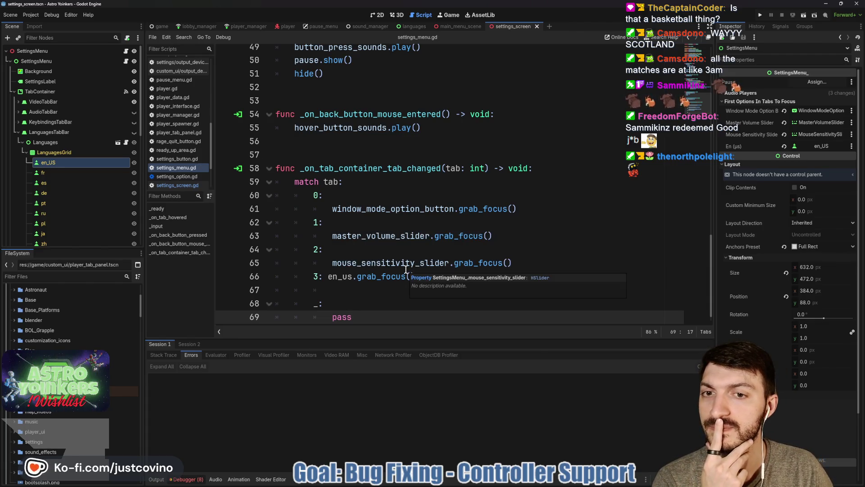
{"action": "scroll", "coordinate": [404, 249], "scroll_direction": "down", "scroll_amount": 1}
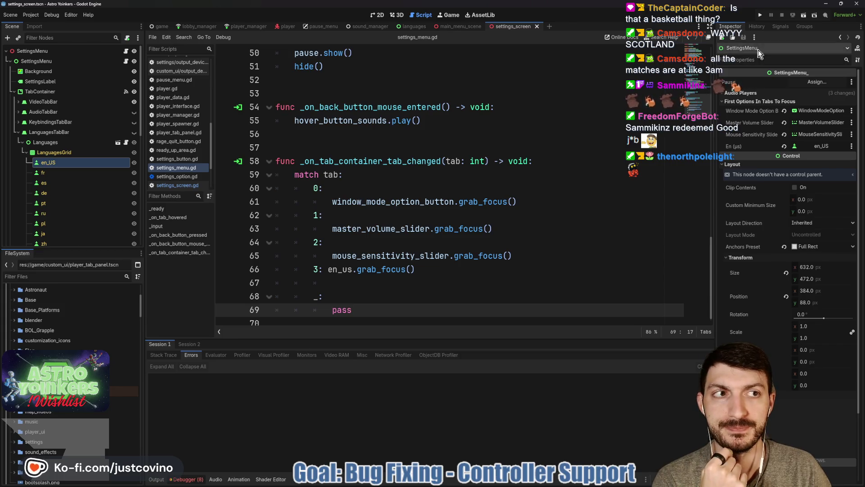
Step: Launch the game and cycle its settings through Audio, Keybindings, Language and back to Video
{"action": "left_click", "coordinate": [761, 17]}
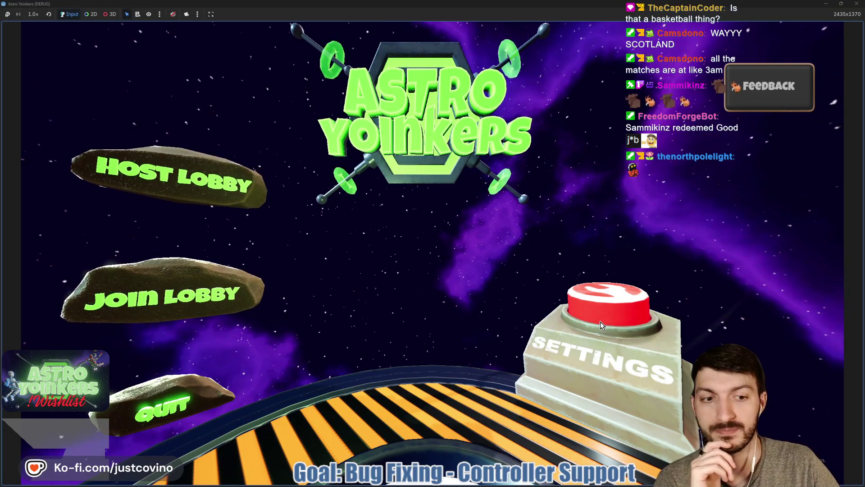
{"action": "left_click", "coordinate": [579, 326]}
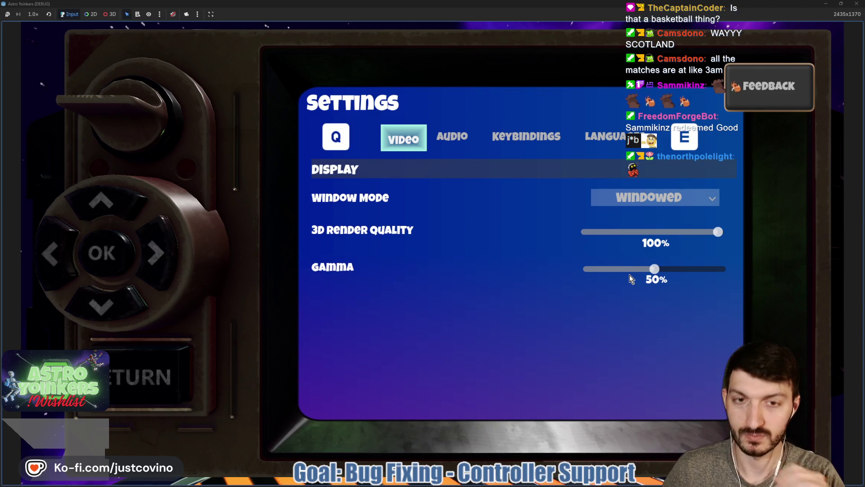
{"action": "key", "text": "e"}
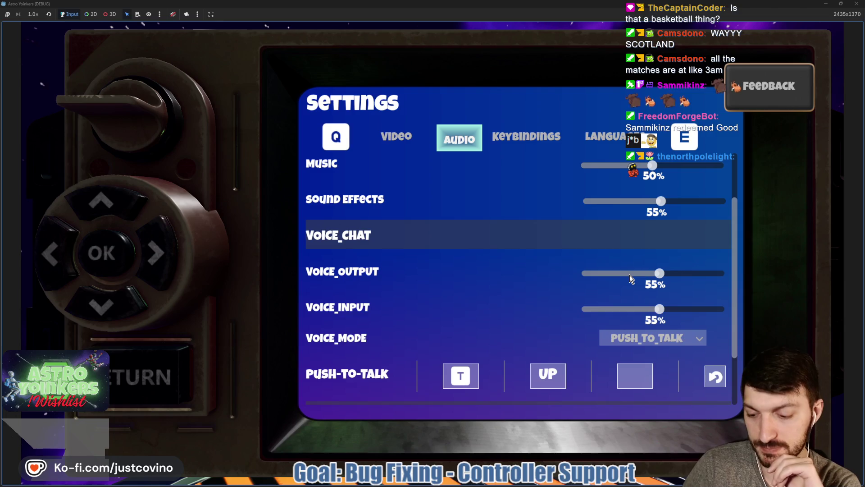
{"action": "key", "text": "e"}
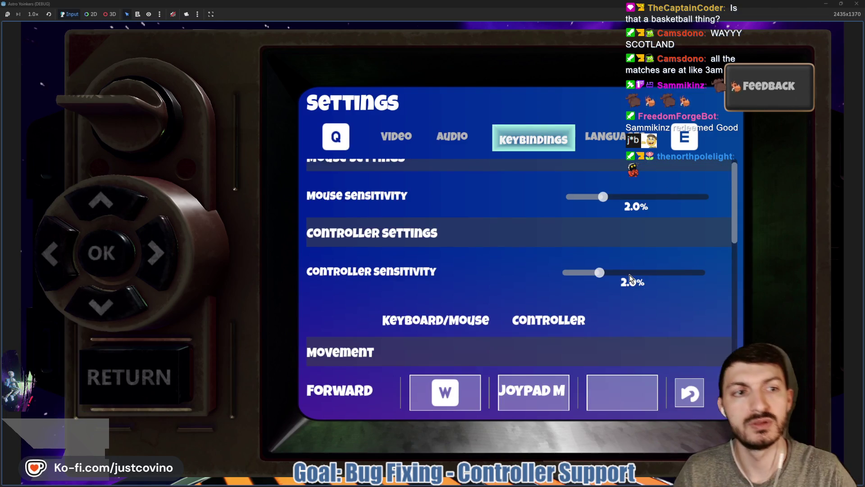
{"action": "scroll", "coordinate": [600, 269], "scroll_direction": "up", "scroll_amount": 1}
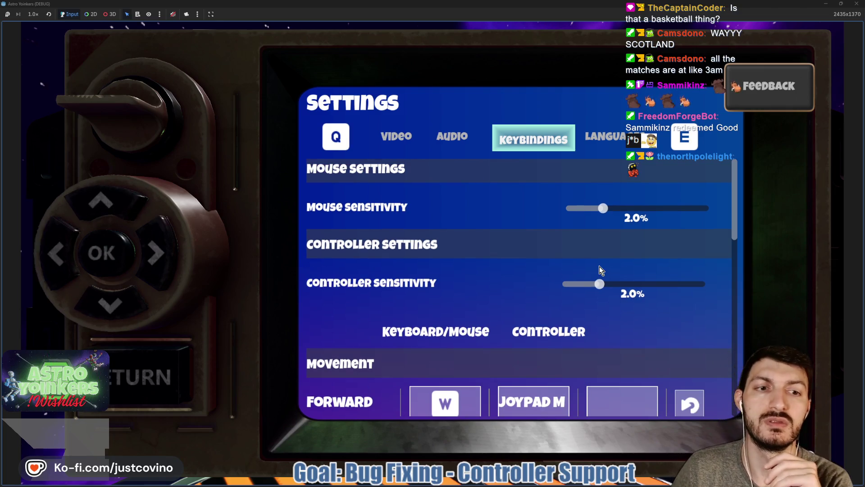
{"action": "key", "text": "e"}
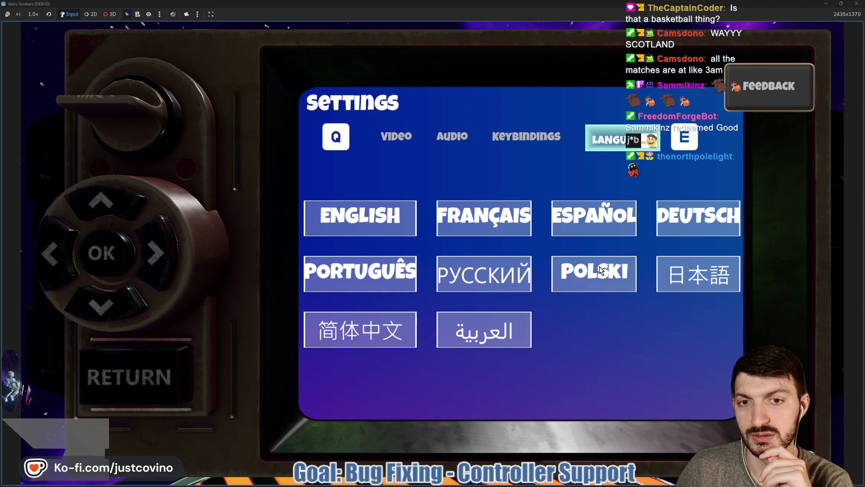
{"action": "key", "text": "q"}
{"action": "key", "text": "q"}
{"action": "key", "text": "q"}
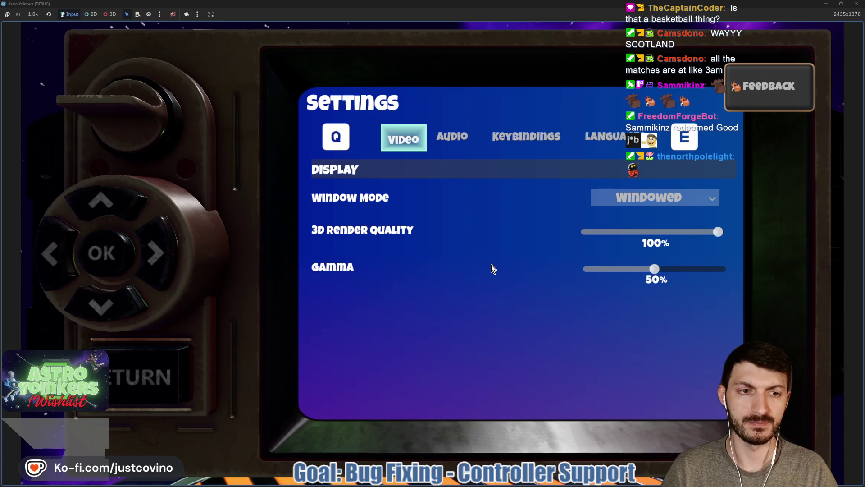
Step: Close the settings screen and pause menu, then restore the game window from full screen
{"action": "key", "text": "Escape"}
{"action": "key", "text": "Escape"}
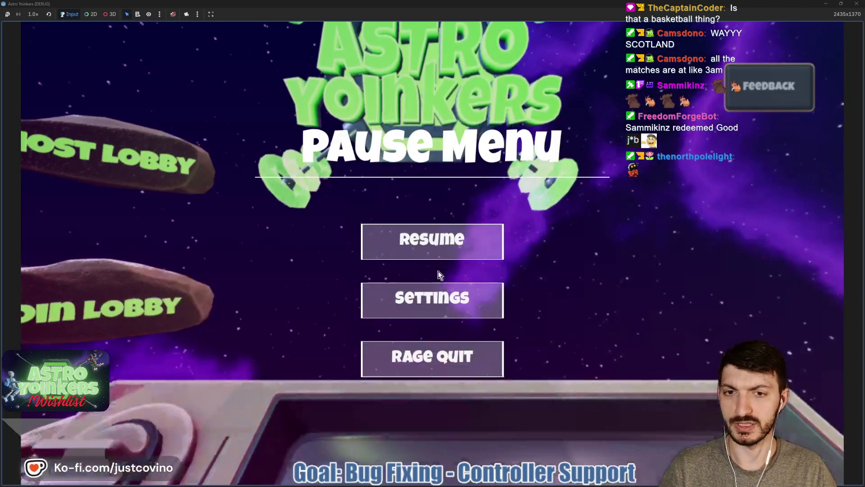
{"action": "key", "text": "Escape"}
{"action": "key", "text": "Escape"}
{"action": "key", "text": "Escape"}
{"action": "key", "text": "Escape"}
{"action": "key", "text": "Escape"}
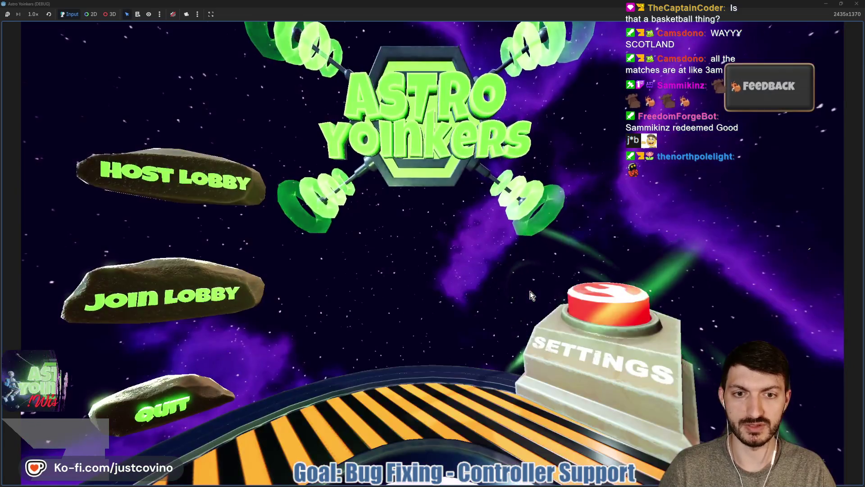
{"action": "key", "text": "Escape"}
{"action": "key", "text": "Escape"}
{"action": "key", "text": "Escape"}
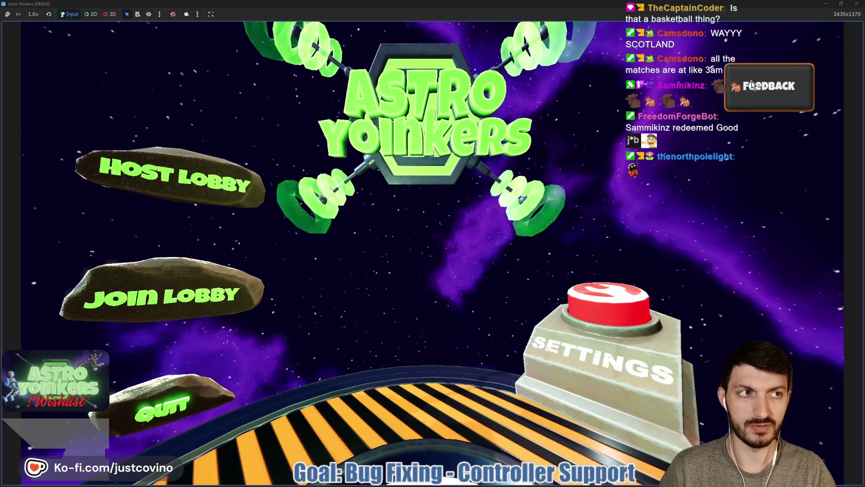
{"action": "key", "text": "super+Down"}
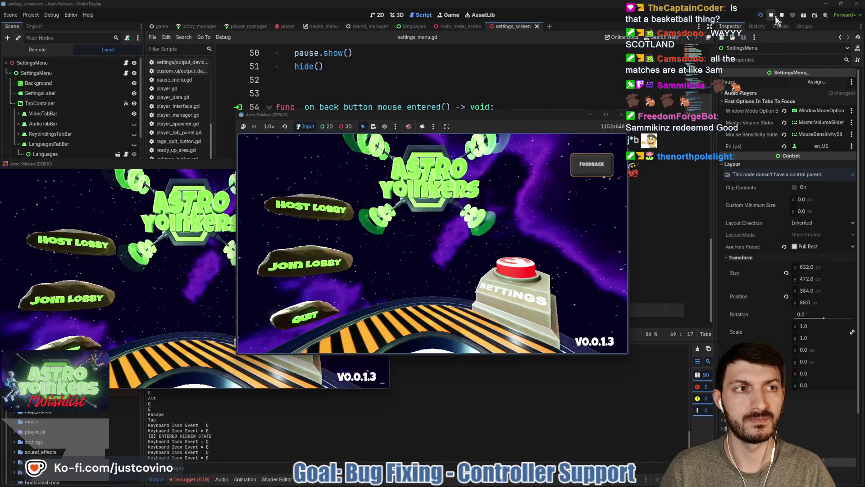
Step: Stop the running game, return to the editor, and save the scene
{"action": "key", "text": "F8"}
{"action": "left_click", "coordinate": [380, 94]}
{"action": "key", "text": "ctrl+s"}
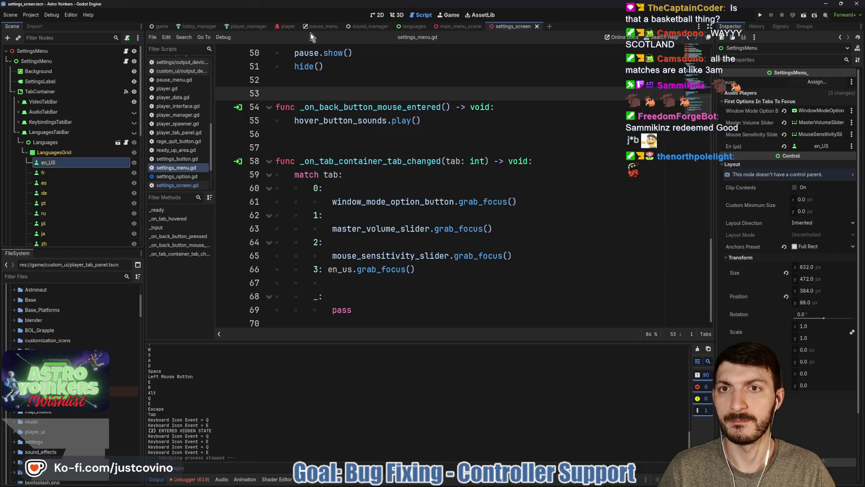
Step: Select can_pause on line 50 of pause_menu.gd and run Find in Files for it
{"action": "scroll", "coordinate": [402, 164], "scroll_direction": "up", "scroll_amount": 20}
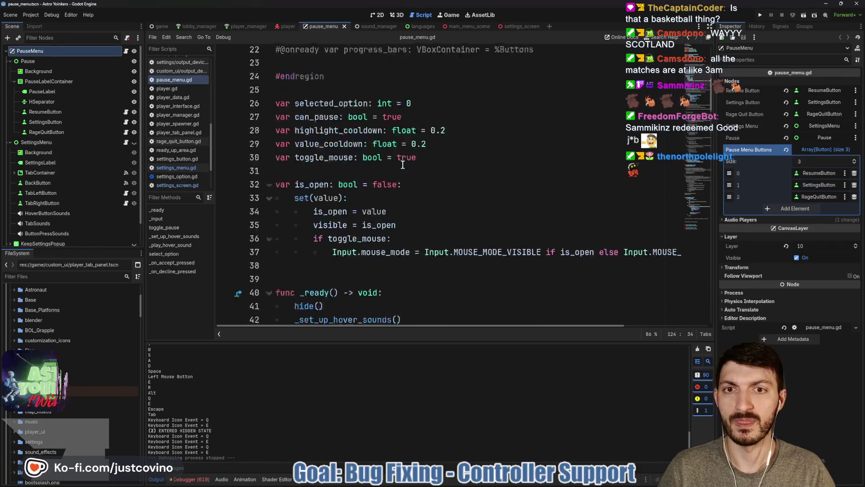
{"action": "scroll", "coordinate": [402, 165], "scroll_direction": "down", "scroll_amount": 9}
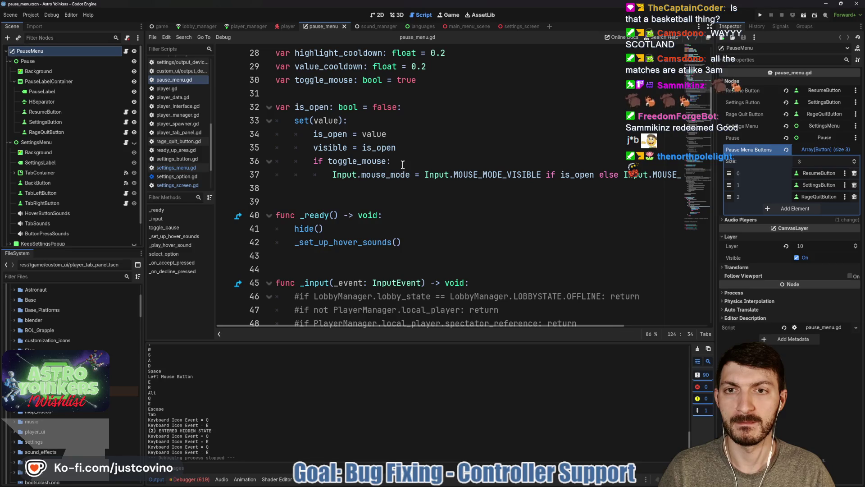
{"action": "scroll", "coordinate": [402, 164], "scroll_direction": "down", "scroll_amount": 4}
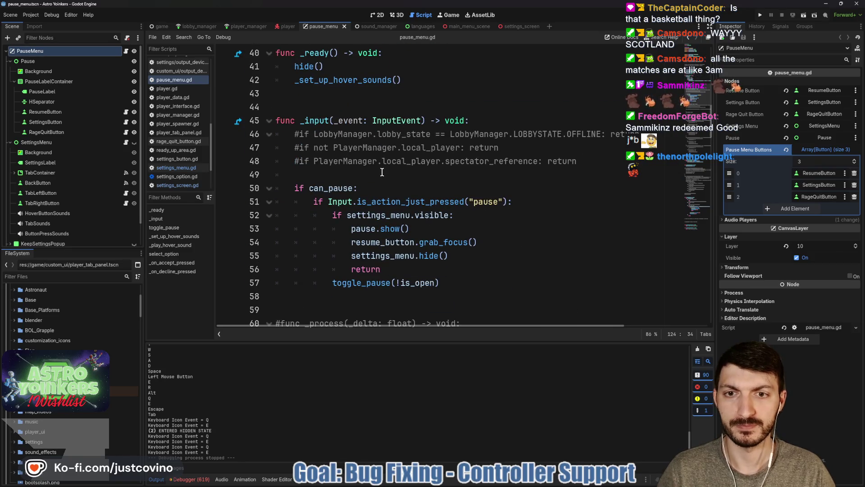
{"action": "double_click", "coordinate": [331, 187]}
{"action": "scroll", "coordinate": [427, 182], "scroll_direction": "up", "scroll_amount": 4}
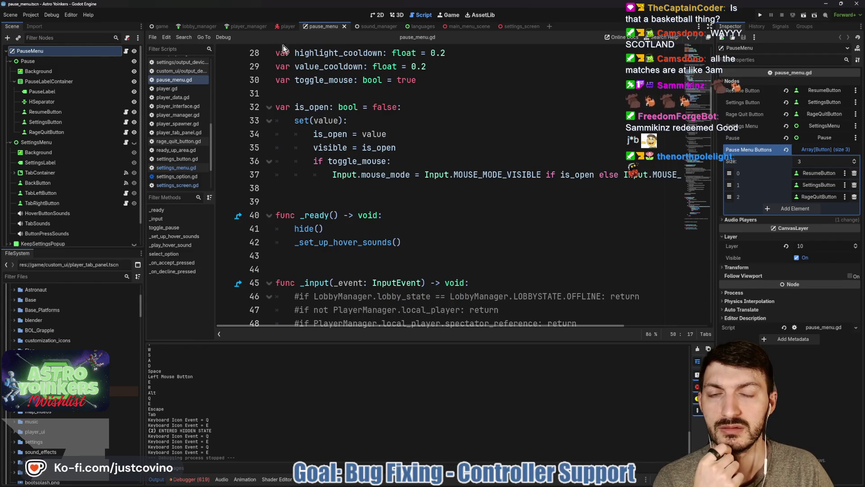
{"action": "scroll", "coordinate": [377, 141], "scroll_direction": "down", "scroll_amount": 4}
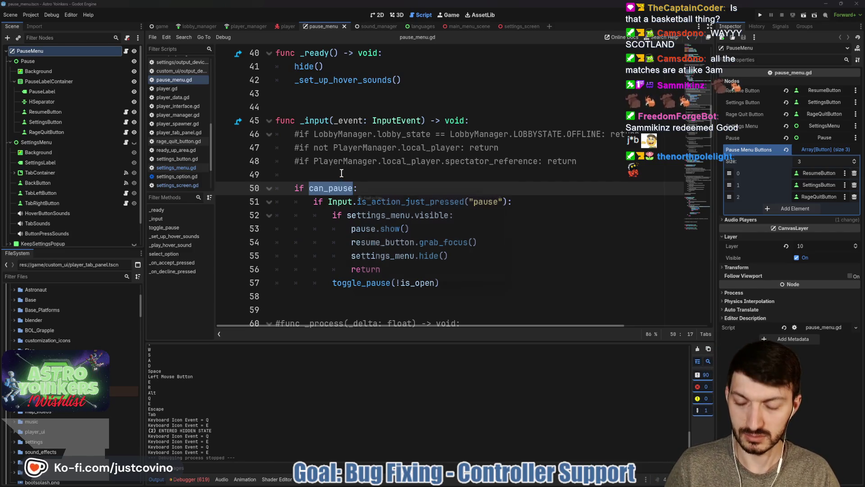
{"action": "key", "text": "ctrl+shift+f"}
{"action": "key", "text": "Return"}
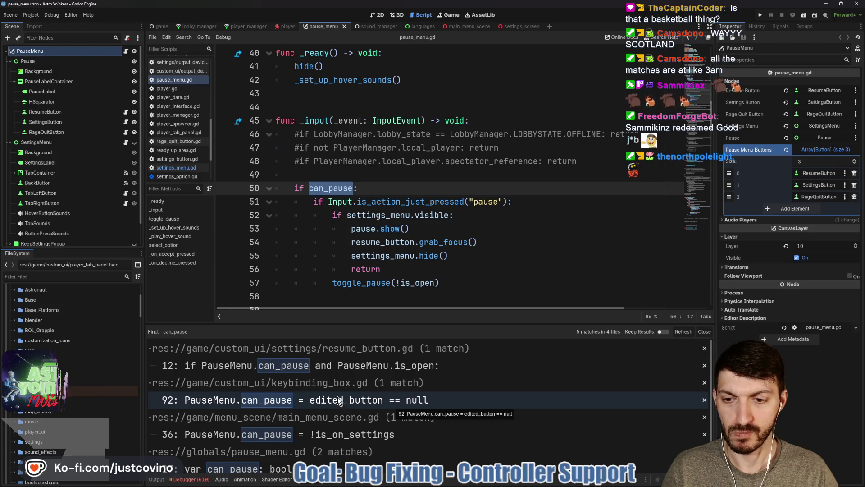
Step: Open the can_pause match in main_menu_scene.gd and delete the is_on_settings setter on lines 33–36
{"action": "scroll", "coordinate": [337, 396], "scroll_direction": "down", "scroll_amount": 1}
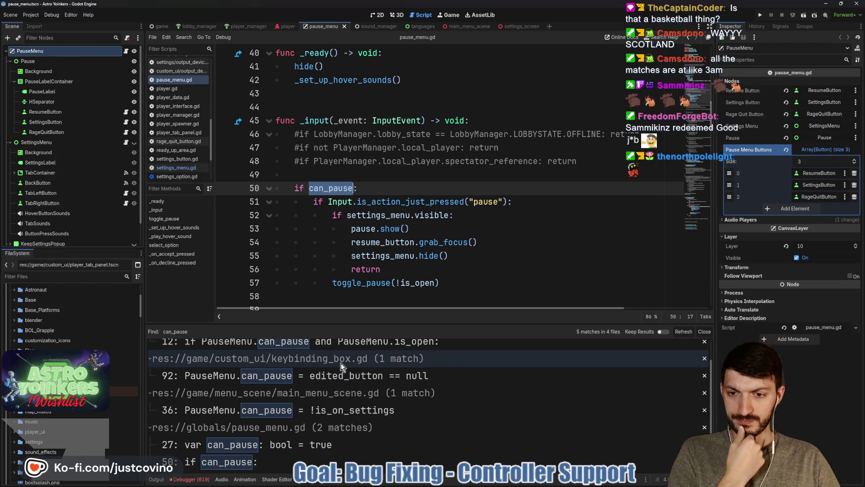
{"action": "left_click", "coordinate": [334, 411]}
{"action": "scroll", "coordinate": [462, 249], "scroll_direction": "up", "scroll_amount": 3}
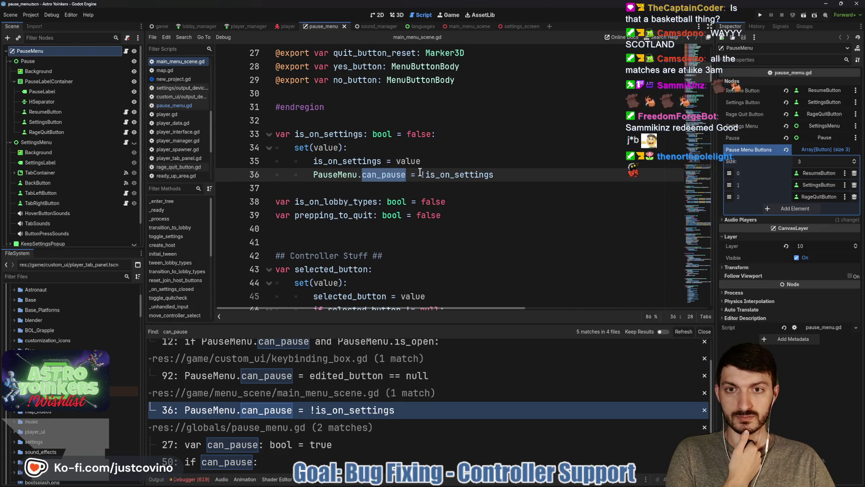
{"action": "scroll", "coordinate": [433, 193], "scroll_direction": "up", "scroll_amount": 9}
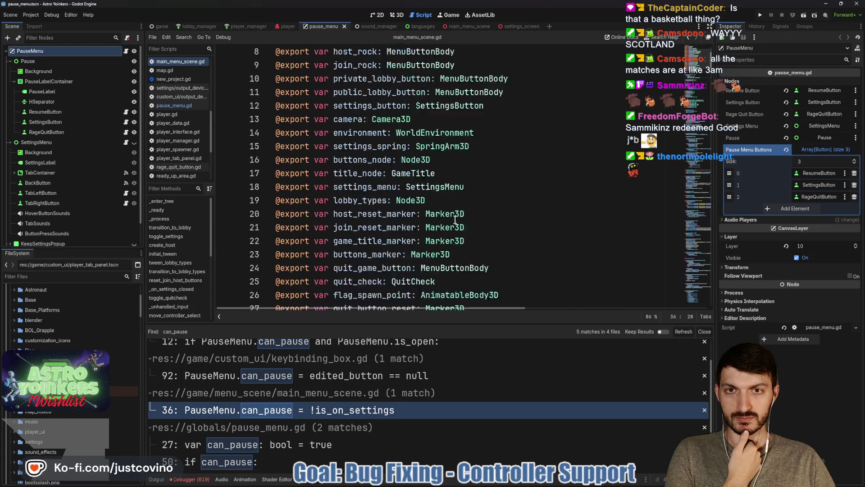
{"action": "scroll", "coordinate": [453, 216], "scroll_direction": "down", "scroll_amount": 6}
{"action": "scroll", "coordinate": [455, 220], "scroll_direction": "down", "scroll_amount": 2}
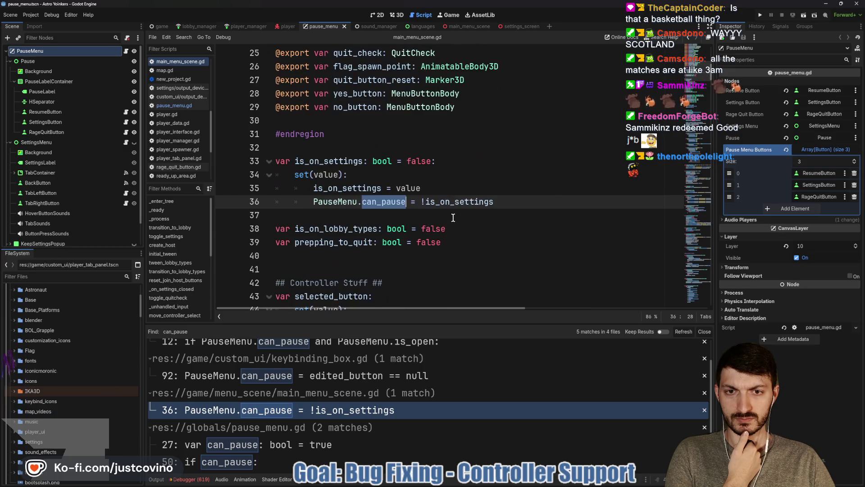
{"action": "left_click", "coordinate": [503, 202]}
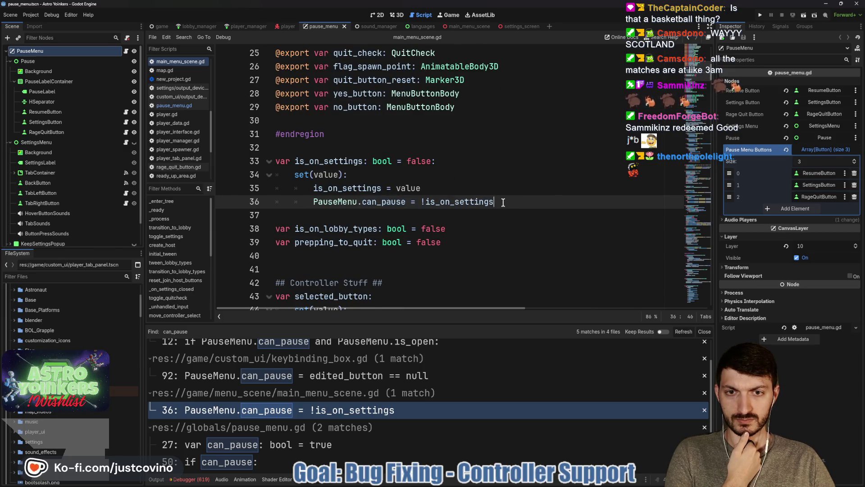
{"action": "mouse_move", "coordinate": [494, 202]}
{"action": "left_mouse_down"}
{"action": "mouse_move", "coordinate": [293, 176]}
{"action": "mouse_move", "coordinate": [438, 161]}
{"action": "mouse_move", "coordinate": [431, 160]}
{"action": "left_mouse_up"}
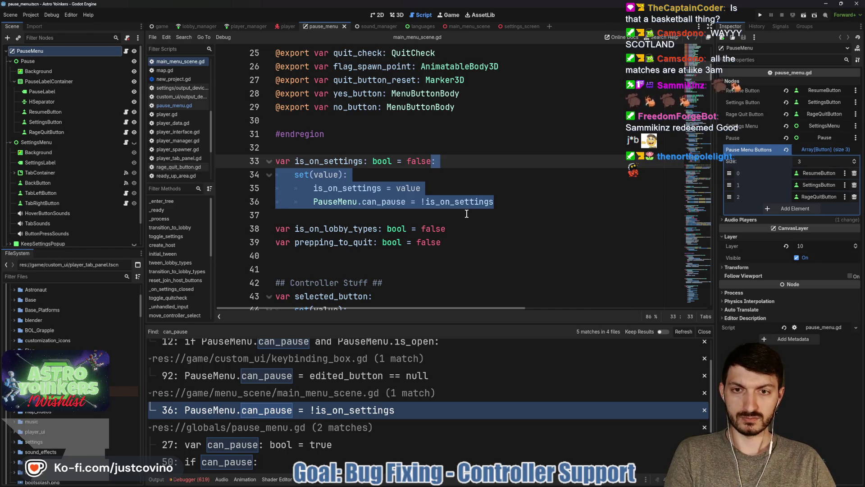
{"action": "key", "text": "BackSpace"}
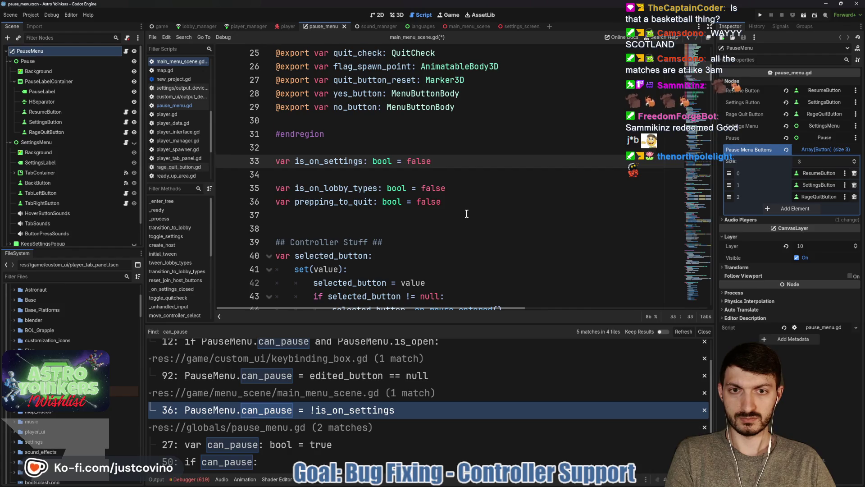
Step: Add 'PauseMenu.can_pause = false' at the start of _ready and save main_menu_scene.gd
{"action": "scroll", "coordinate": [466, 213], "scroll_direction": "down", "scroll_amount": 5}
{"action": "scroll", "coordinate": [463, 211], "scroll_direction": "down", "scroll_amount": 7}
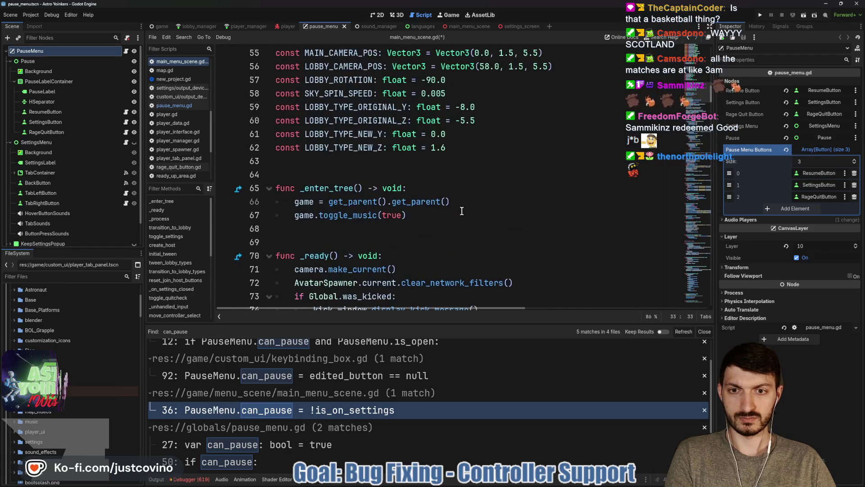
{"action": "left_click", "coordinate": [425, 179]}
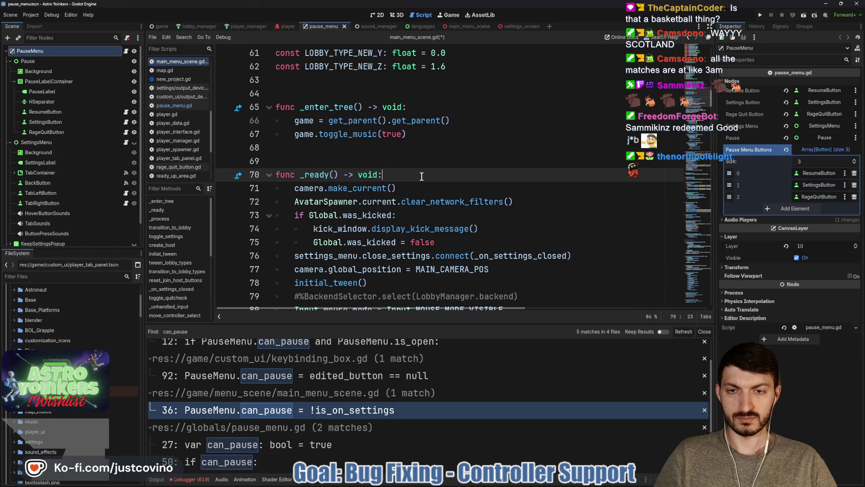
{"action": "key", "text": "Return"}
{"action": "type", "text": "PauseMenu"}
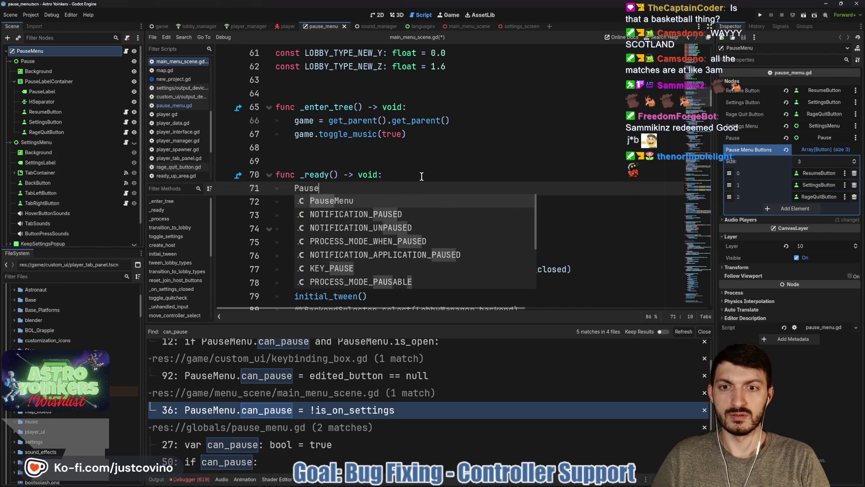
{"action": "key", "text": "Return"}
{"action": "type", "text": ".ca"}
{"action": "key", "text": "Return"}
{"action": "type", "text": "= false"}
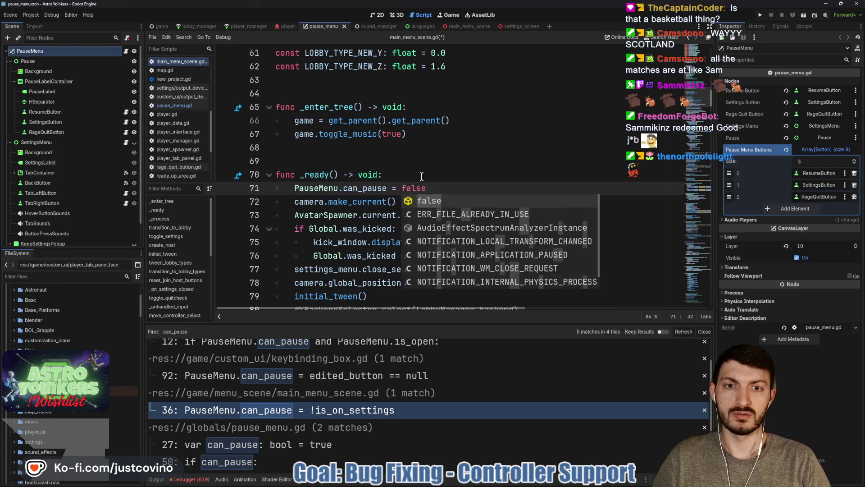
{"action": "key", "text": "Return"}
{"action": "key", "text": "ctrl+s"}
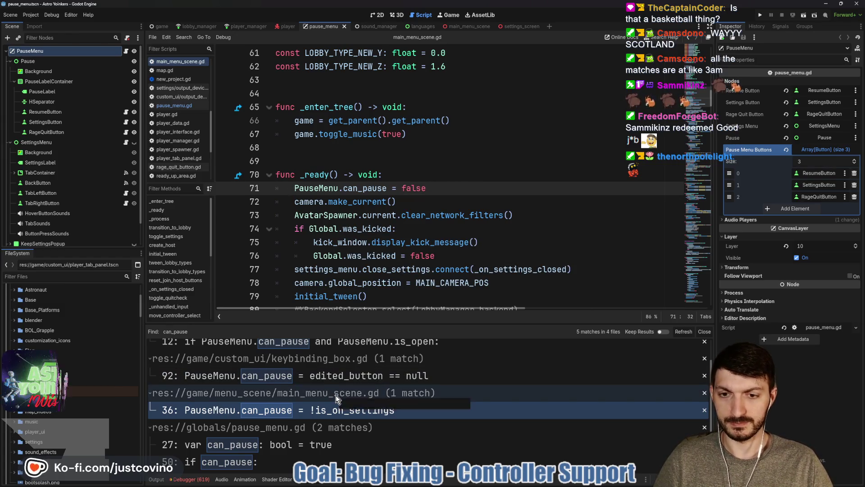
{"action": "scroll", "coordinate": [336, 395], "scroll_direction": "up", "scroll_amount": 2}
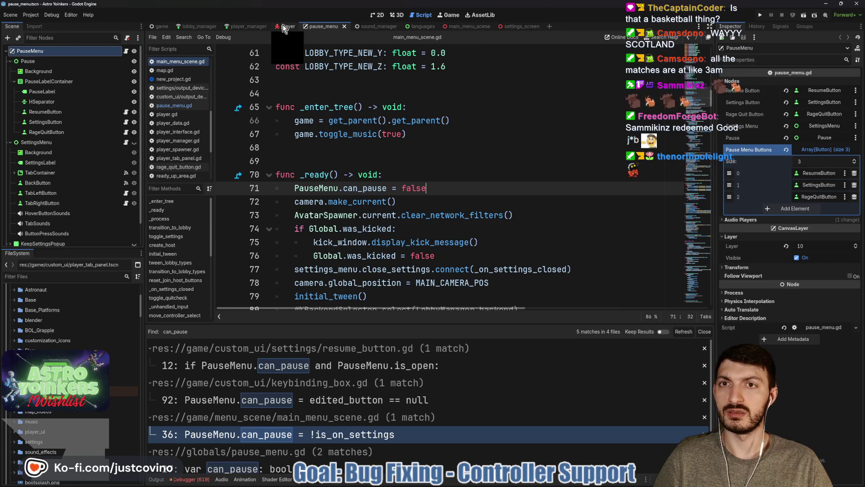
Step: Filter the FileSystem dock for 'lobby' and open lobby_scene.gd
{"action": "left_click", "coordinate": [160, 26]}
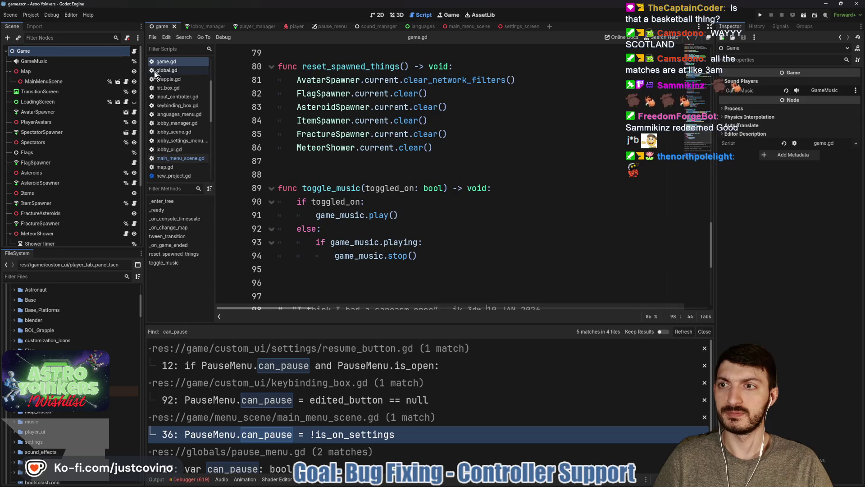
{"action": "left_click", "coordinate": [59, 275]}
{"action": "type", "text": "lobby"}
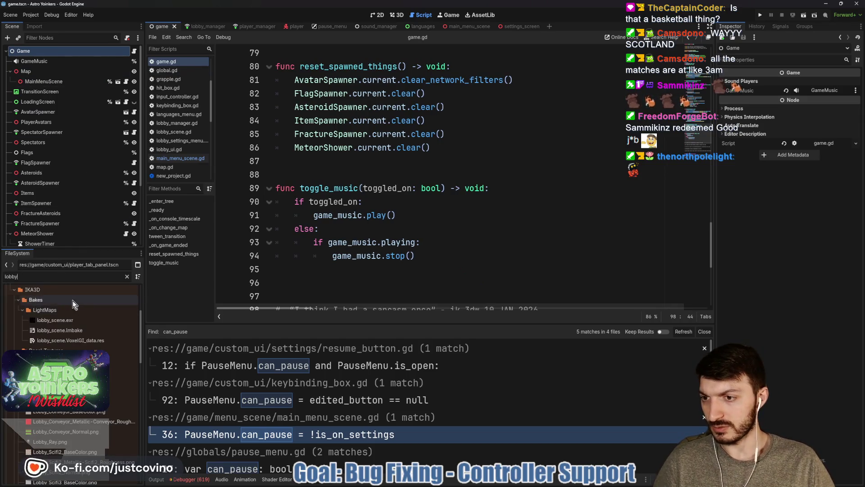
{"action": "scroll", "coordinate": [74, 297], "scroll_direction": "down", "scroll_amount": 10}
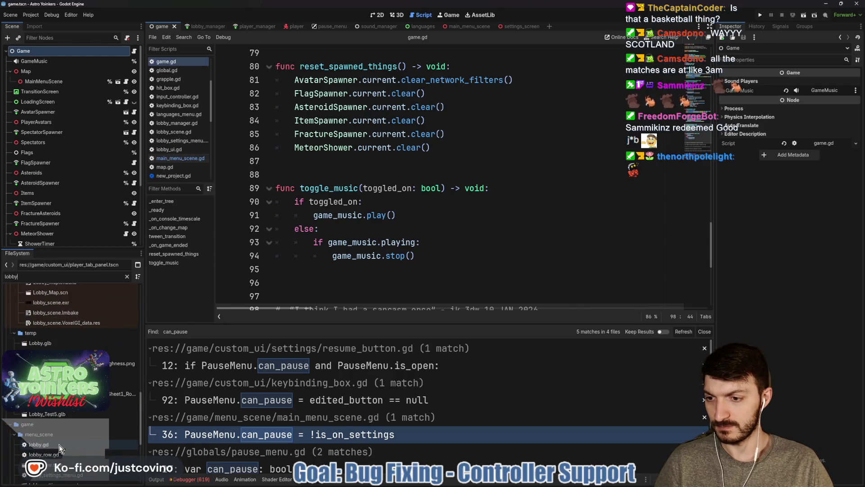
{"action": "double_click", "coordinate": [60, 445]}
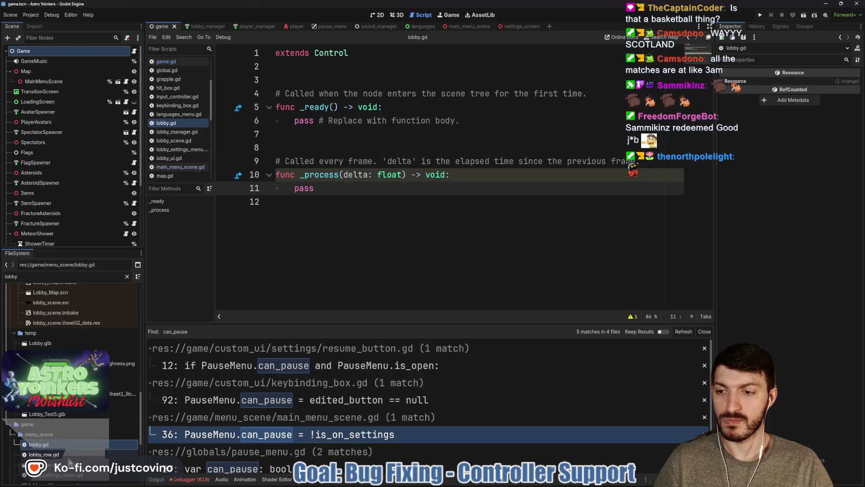
{"action": "scroll", "coordinate": [72, 464], "scroll_direction": "down", "scroll_amount": 3}
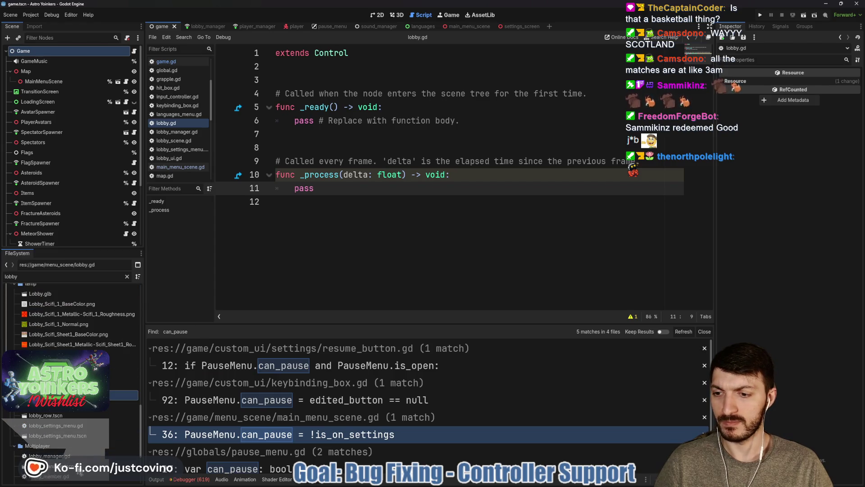
{"action": "scroll", "coordinate": [68, 448], "scroll_direction": "down", "scroll_amount": 6}
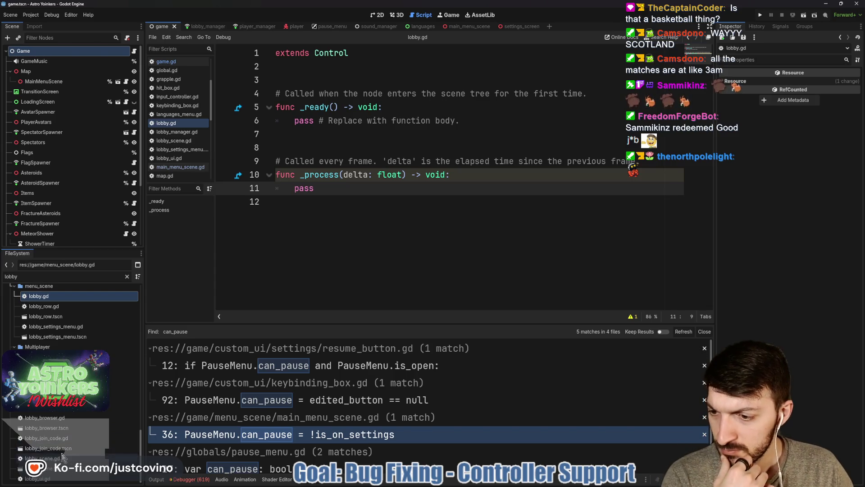
{"action": "double_click", "coordinate": [42, 457]}
{"action": "scroll", "coordinate": [421, 192], "scroll_direction": "down", "scroll_amount": 2}
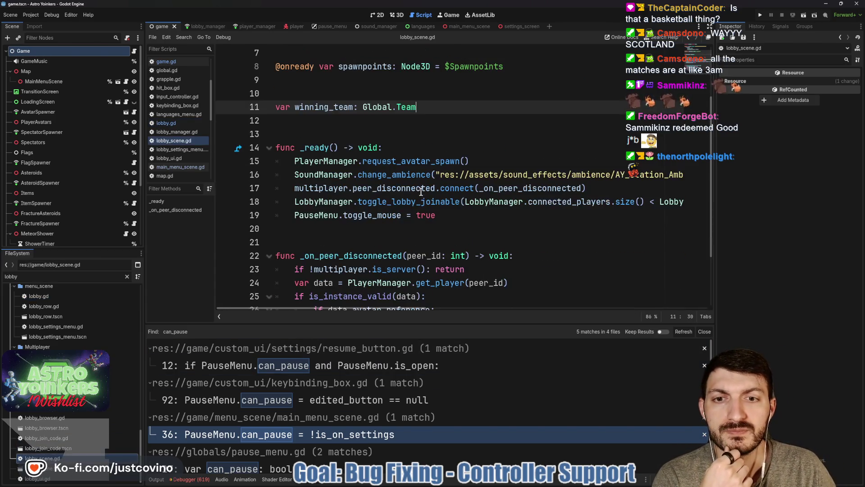
Step: Add 'PauseMenu.can_pause = true' as a new line inside _ready
{"action": "left_click", "coordinate": [428, 148]}
{"action": "key", "text": "Return"}
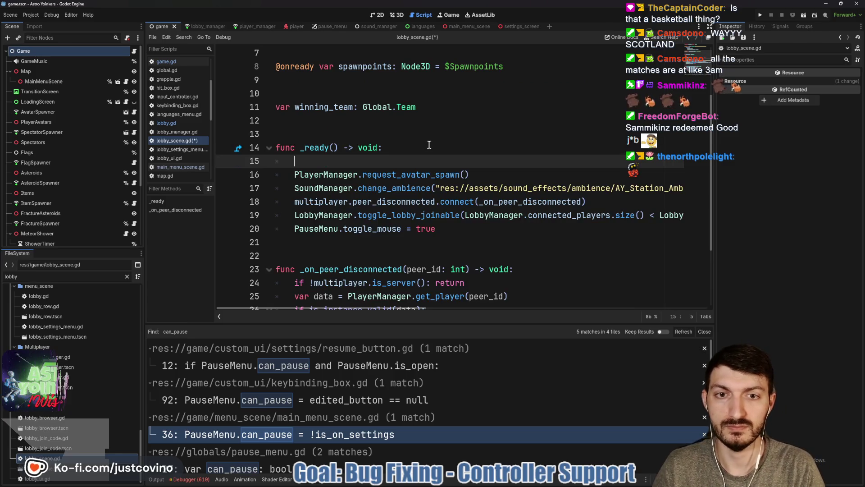
{"action": "type", "text": "Pause"}
{"action": "key", "text": "Return"}
{"action": "type", "text": ".ca"}
{"action": "key", "text": "Return"}
{"action": "type", "text": "= true"}
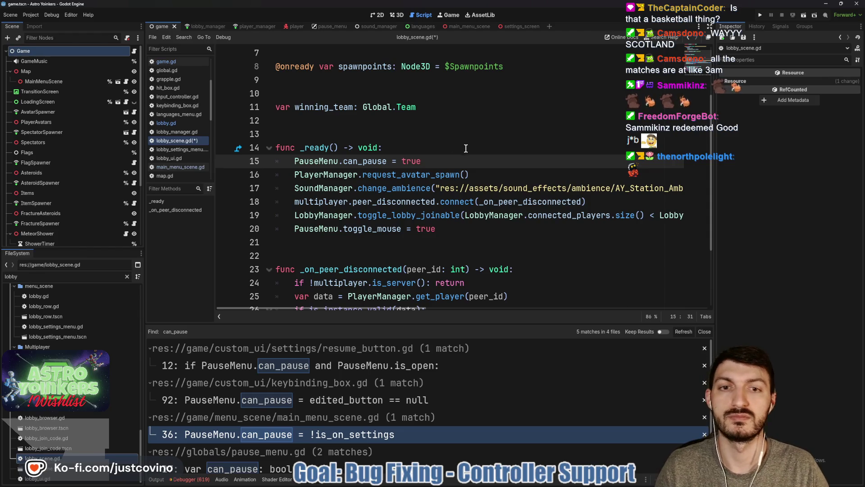
Step: Move the can_pause line below toggle_lobby_joinable, save lobby_scene.gd, and run the project
{"action": "left_click_drag", "start_coordinate": [421, 161], "coordinate": [241, 163]}
{"action": "key", "text": "alt+Down"}
{"action": "key", "text": "alt+Down"}
{"action": "key", "text": "alt+Down"}
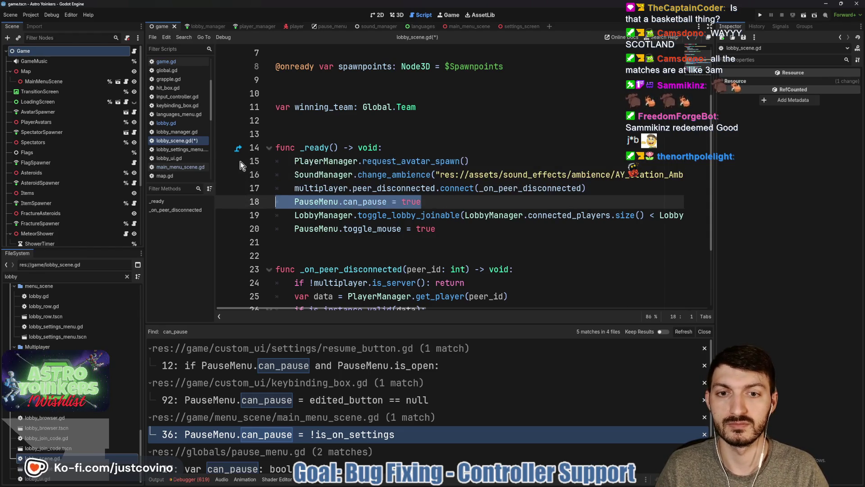
{"action": "key", "text": "alt+Down"}
{"action": "left_click", "coordinate": [458, 224]}
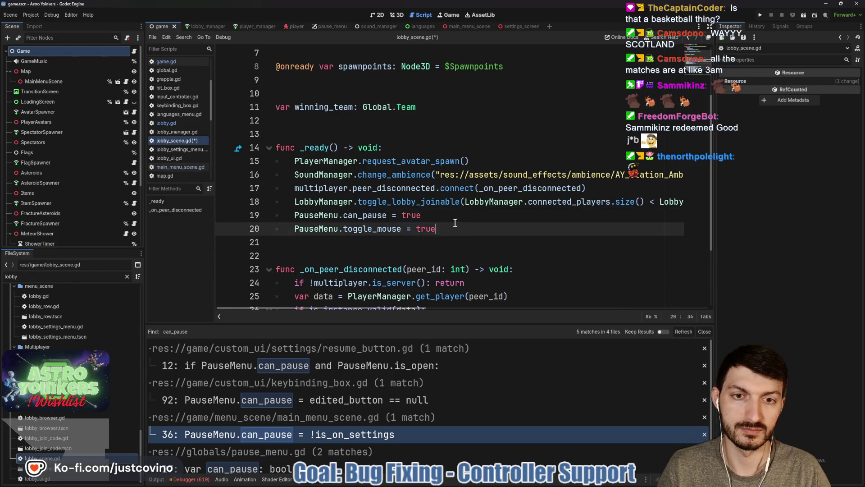
{"action": "key", "text": "ctrl+s"}
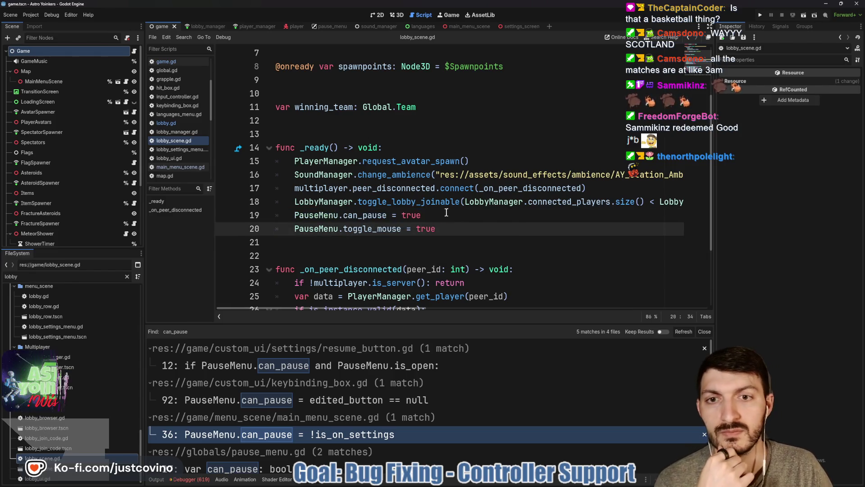
{"action": "left_click", "coordinate": [760, 16]}
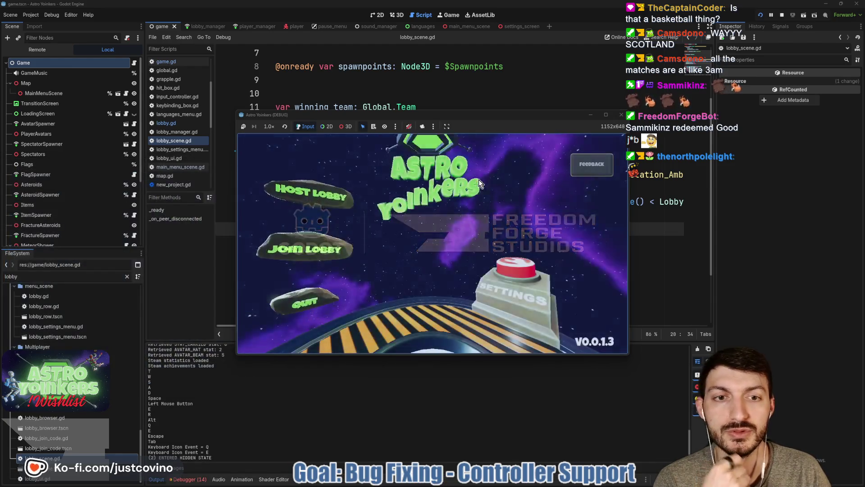
Step: Host a lobby in the game and inspect the resulting player.gd:188 error in the Debugger
{"action": "left_click", "coordinate": [310, 207]}
{"action": "left_click", "coordinate": [438, 206]}
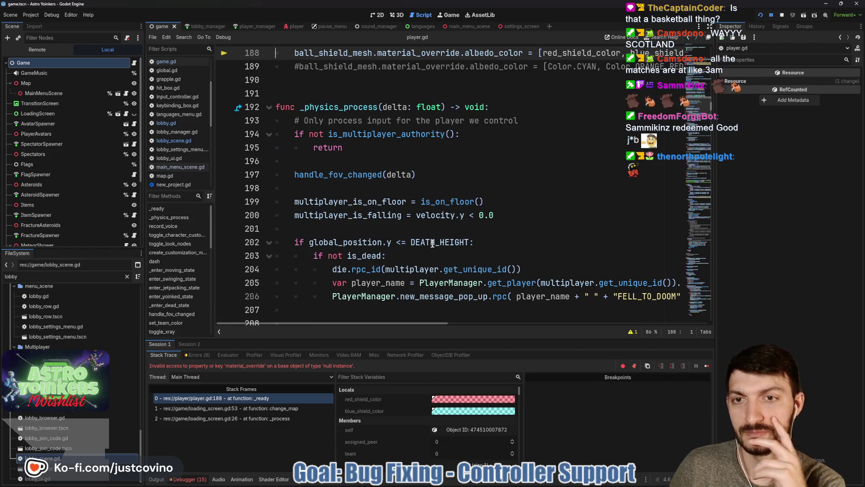
{"action": "scroll", "coordinate": [433, 243], "scroll_direction": "up", "scroll_amount": 4}
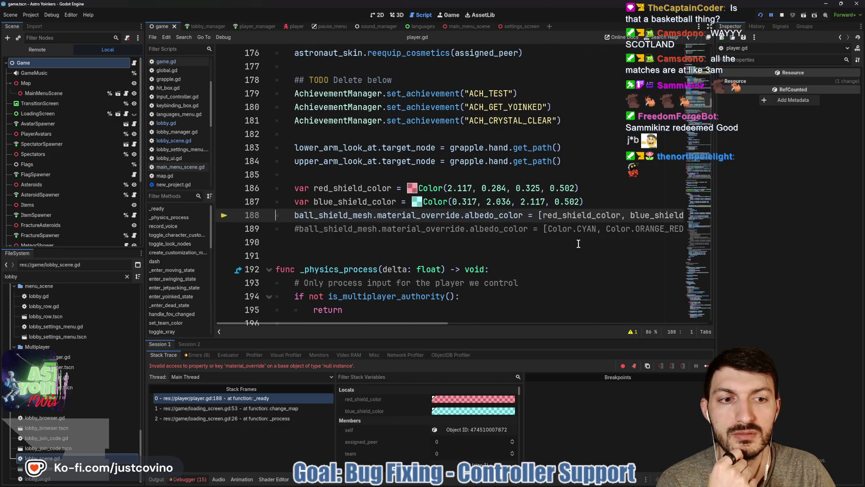
{"action": "scroll", "coordinate": [570, 240], "scroll_direction": "right", "scroll_amount": 2}
{"action": "scroll", "coordinate": [570, 240], "scroll_direction": "right", "scroll_amount": 3}
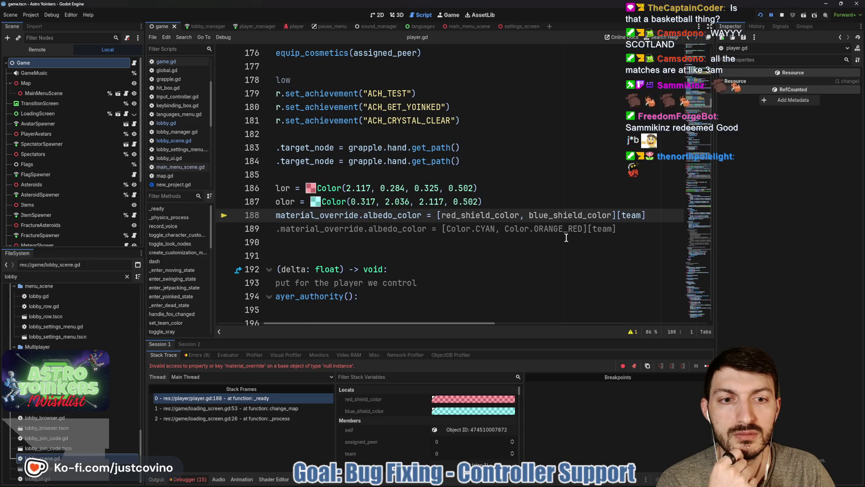
{"action": "scroll", "coordinate": [566, 237], "scroll_direction": "left", "scroll_amount": 3}
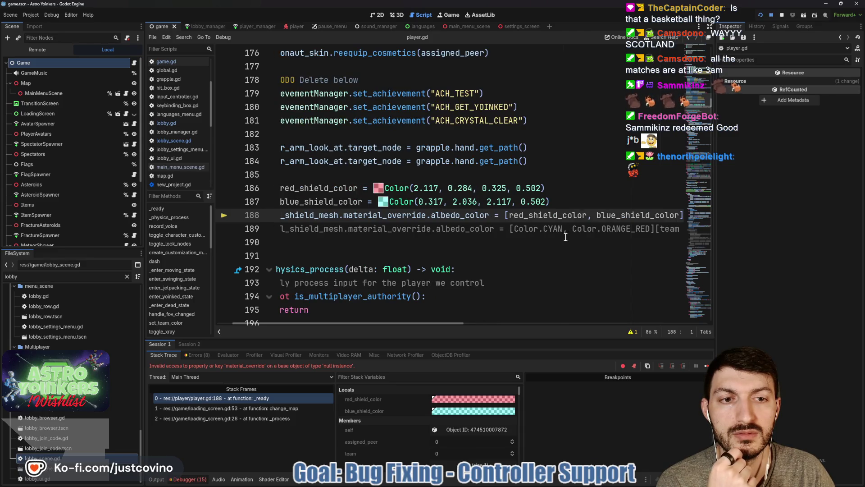
{"action": "scroll", "coordinate": [566, 236], "scroll_direction": "left", "scroll_amount": 1}
{"action": "scroll", "coordinate": [367, 231], "scroll_direction": "up", "scroll_amount": 1}
{"action": "scroll", "coordinate": [366, 230], "scroll_direction": "up", "scroll_amount": 5}
{"action": "scroll", "coordinate": [318, 211], "scroll_direction": "down", "scroll_amount": 6}
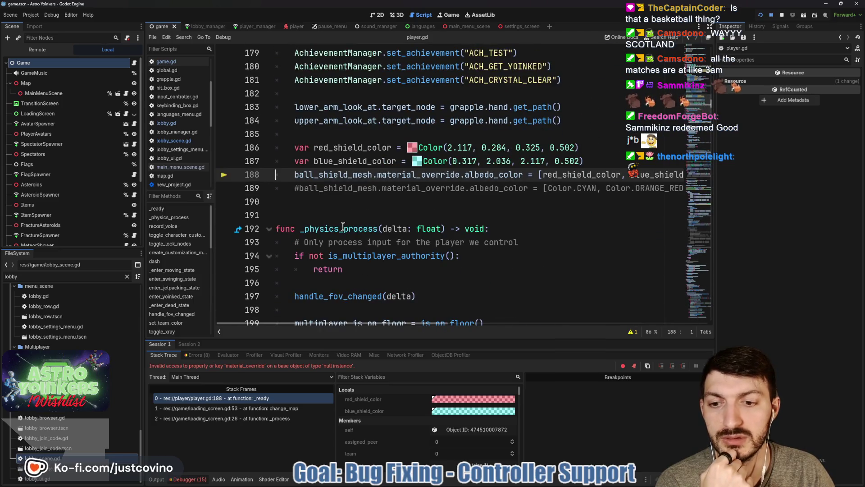
Step: Examine ball_shield_mesh on line 188, then stop the running game
{"action": "double_click", "coordinate": [361, 176]}
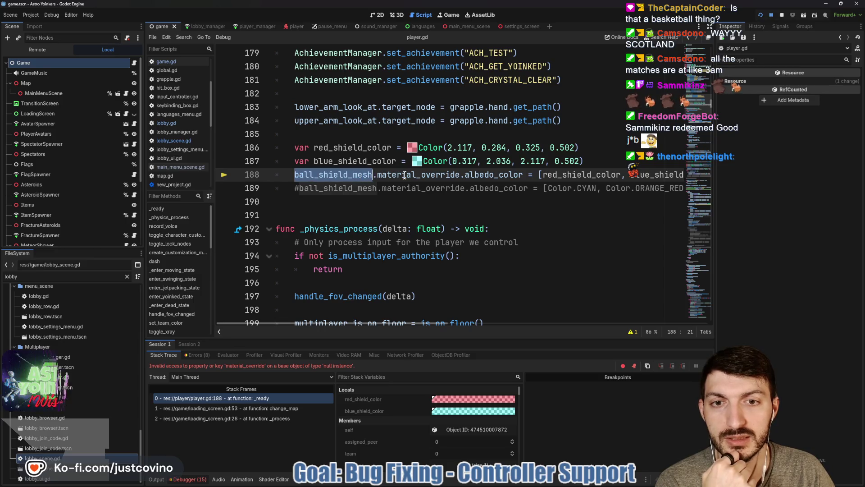
{"action": "scroll", "coordinate": [74, 223], "scroll_direction": "down", "scroll_amount": 5}
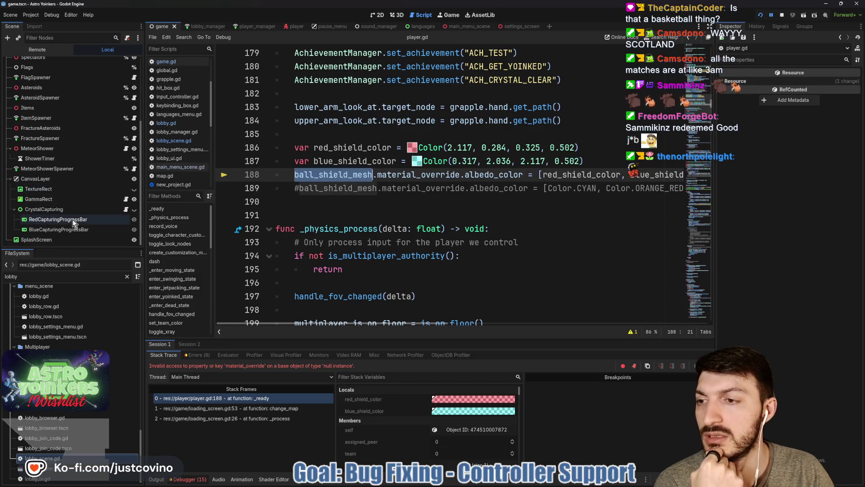
{"action": "left_click", "coordinate": [397, 242]}
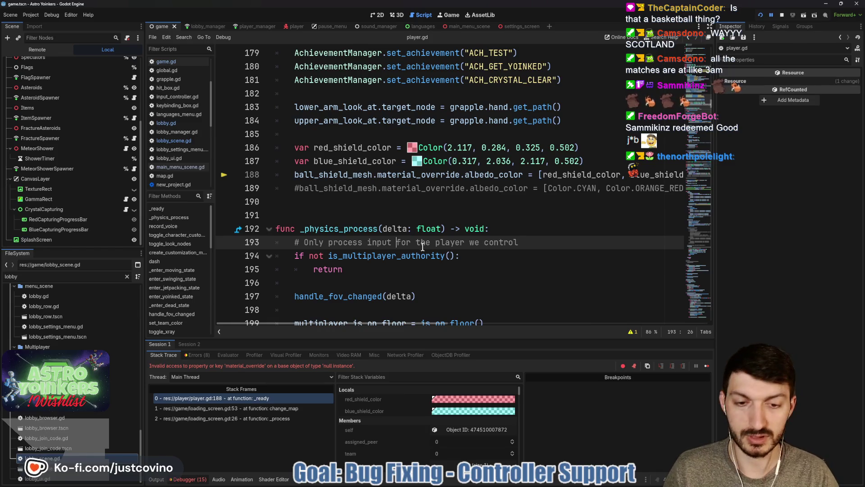
{"action": "left_click", "coordinate": [782, 14]}
{"action": "left_click", "coordinate": [586, 201]}
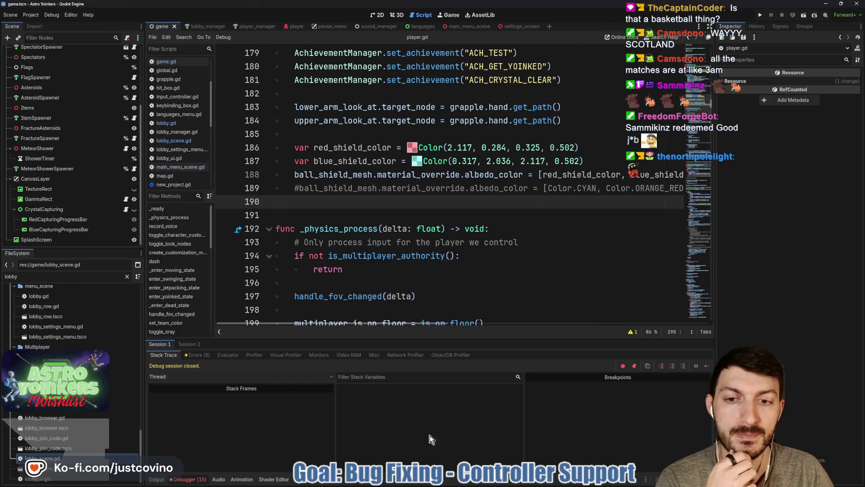
Step: Browse GitHub Desktop's history: dummy_avatar.tscn, settings_screen.gd merge, player.tscn and player_print_bug_fixed commits
{"action": "left_click", "coordinate": [494, 483]}
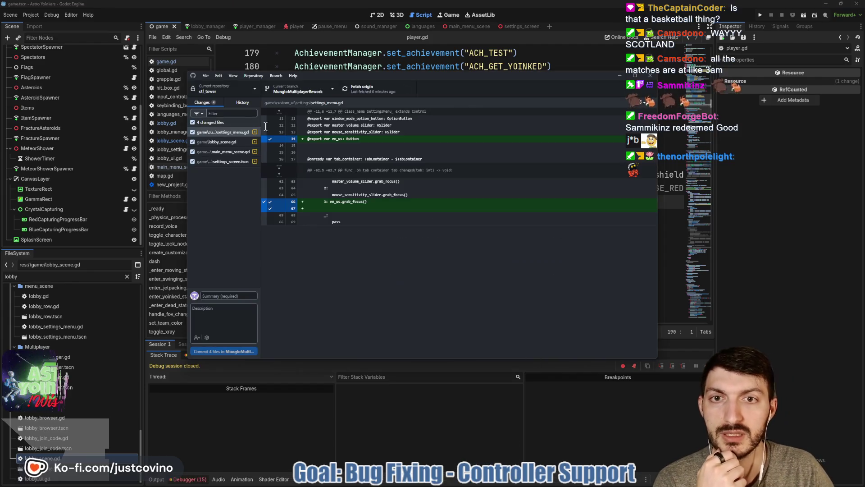
{"action": "left_click", "coordinate": [244, 102]}
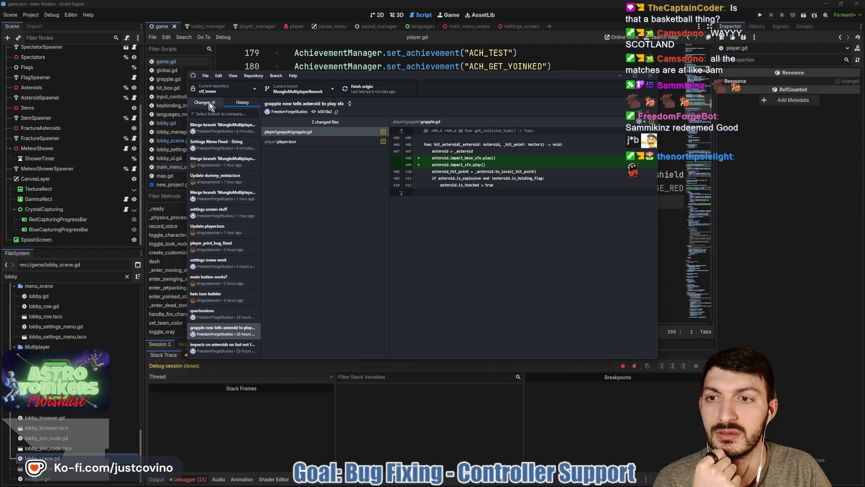
{"action": "left_click", "coordinate": [235, 178]}
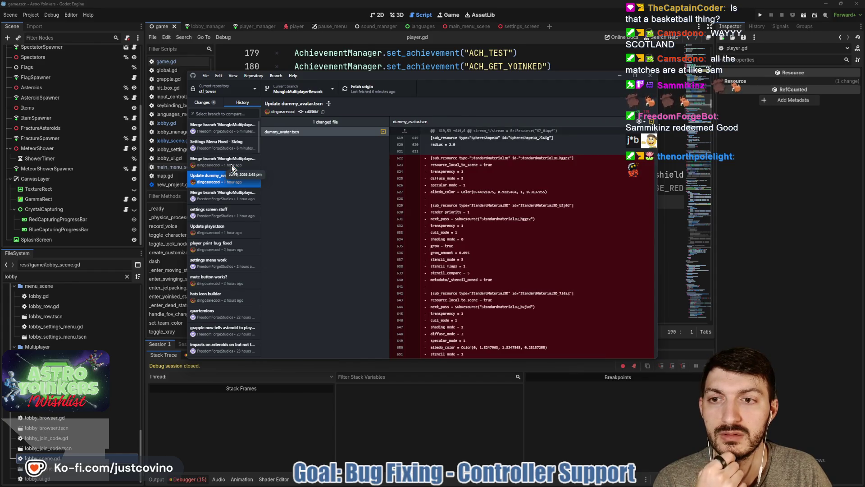
{"action": "left_click", "coordinate": [227, 159]}
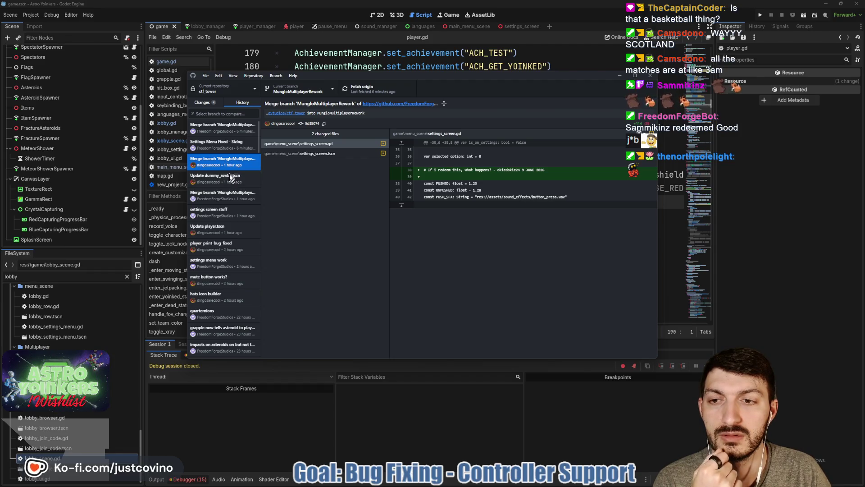
{"action": "left_click", "coordinate": [241, 227]}
{"action": "left_click", "coordinate": [237, 252]}
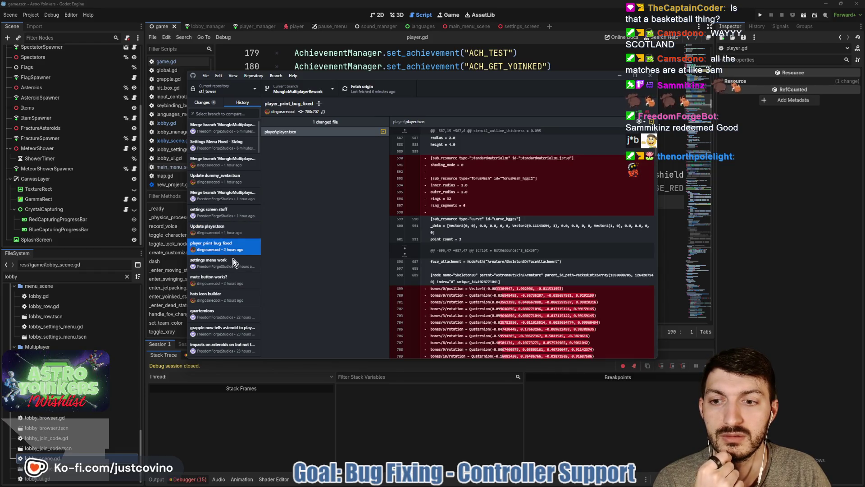
{"action": "left_click", "coordinate": [216, 128]}
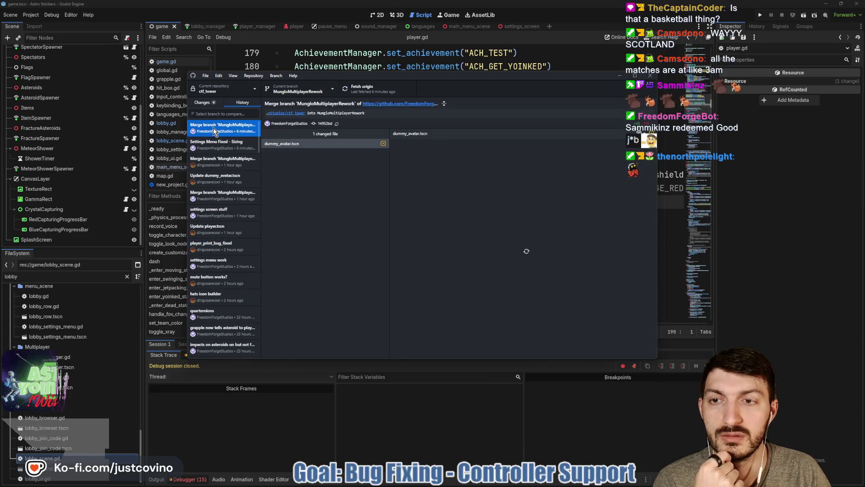
Step: Show the uncommitted changes list, then return to player.gd in Godot at line 186
{"action": "left_click", "coordinate": [203, 103]}
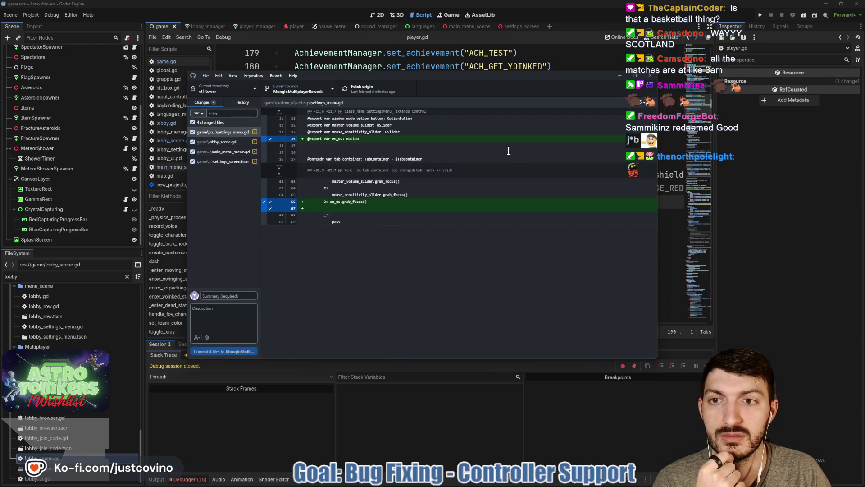
{"action": "left_click", "coordinate": [634, 72]}
{"action": "left_click", "coordinate": [481, 147]}
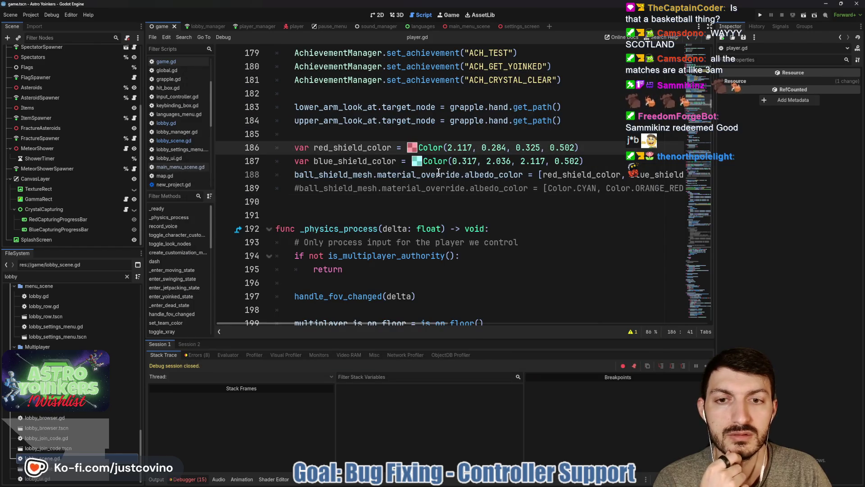
Step: Reload the current project, save the scene and script, and run Astro Yoinkers
{"action": "left_click", "coordinate": [34, 17]}
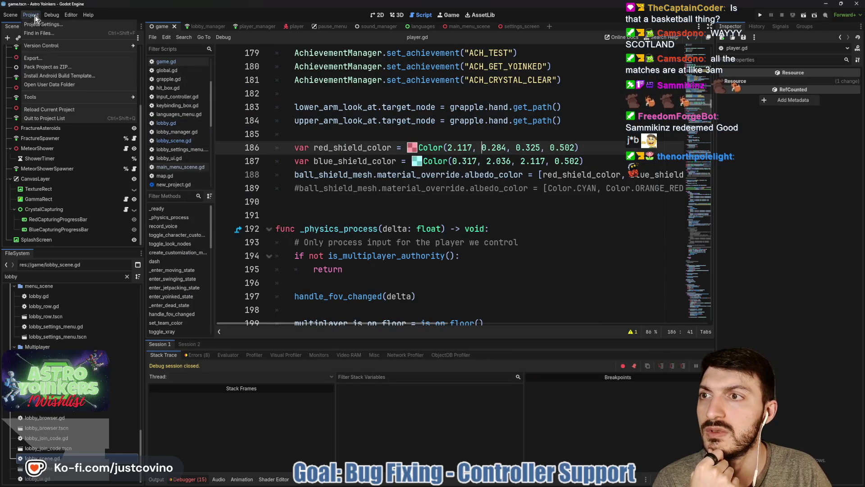
{"action": "left_click", "coordinate": [58, 111]}
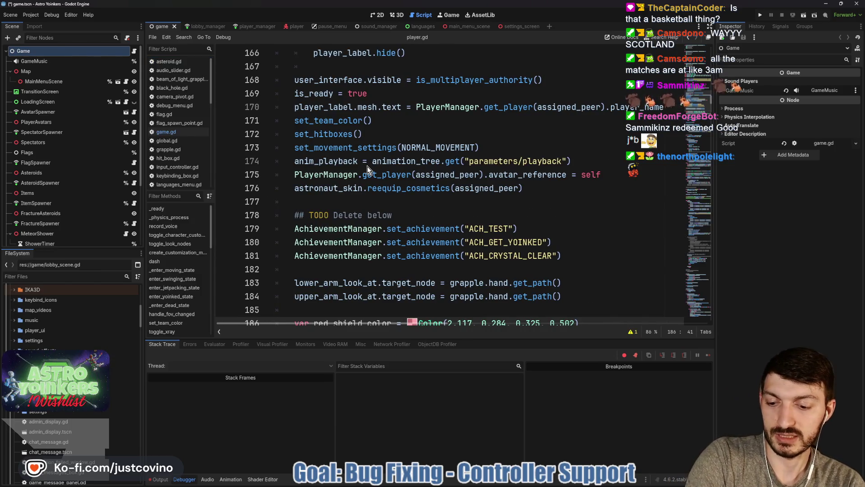
{"action": "left_click", "coordinate": [394, 199]}
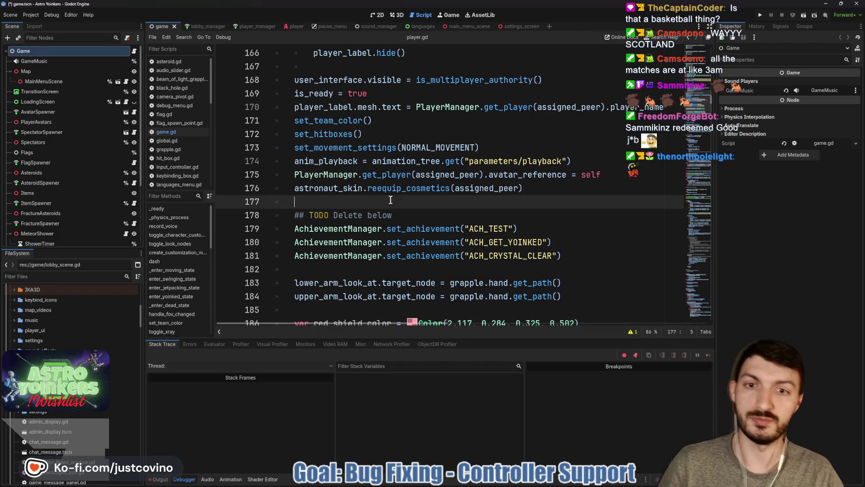
{"action": "key", "text": "ctrl+s"}
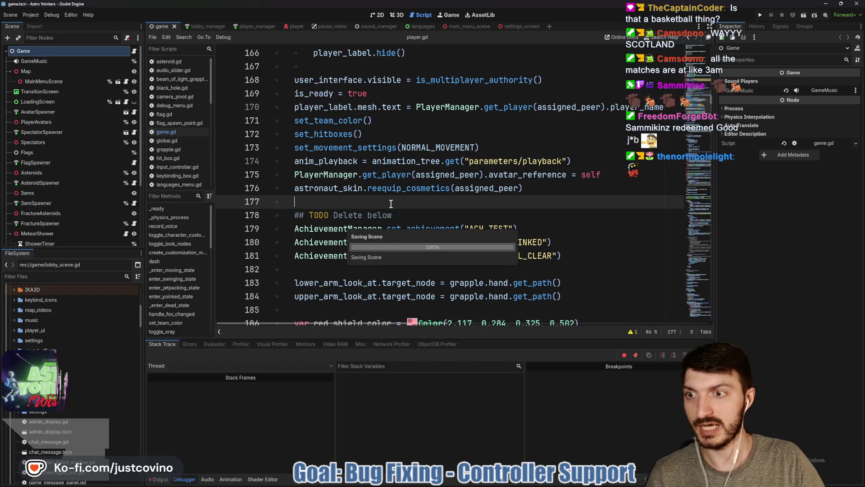
{"action": "scroll", "coordinate": [424, 164], "scroll_direction": "down", "scroll_amount": 1}
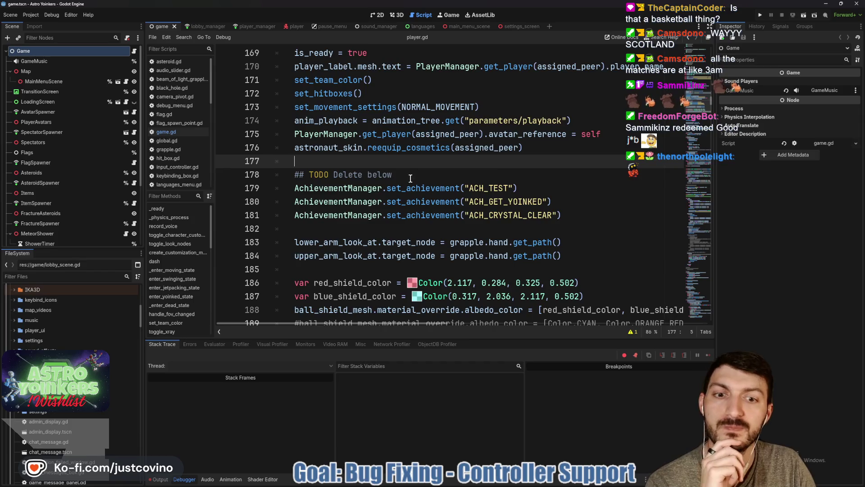
{"action": "scroll", "coordinate": [410, 178], "scroll_direction": "down", "scroll_amount": 2}
{"action": "left_click", "coordinate": [760, 14]}
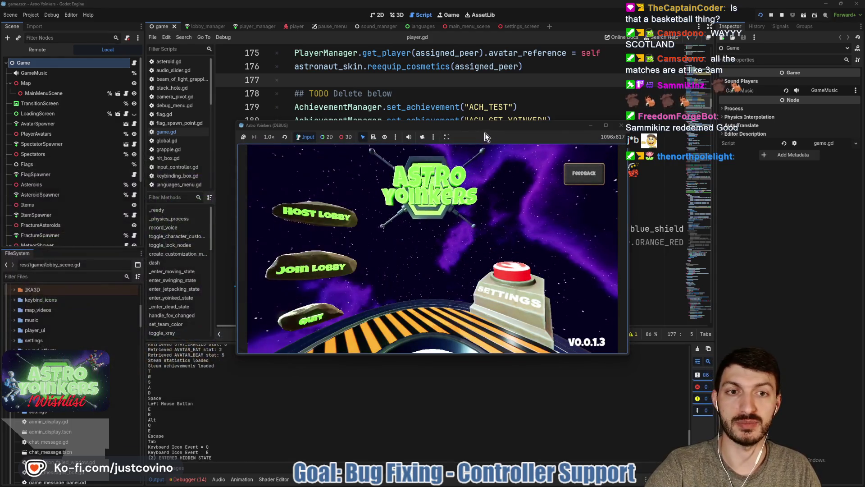
Step: Reposition and mute the game window, then host and create a lobby
{"action": "left_click_drag", "start_coordinate": [472, 124], "coordinate": [409, 104]}
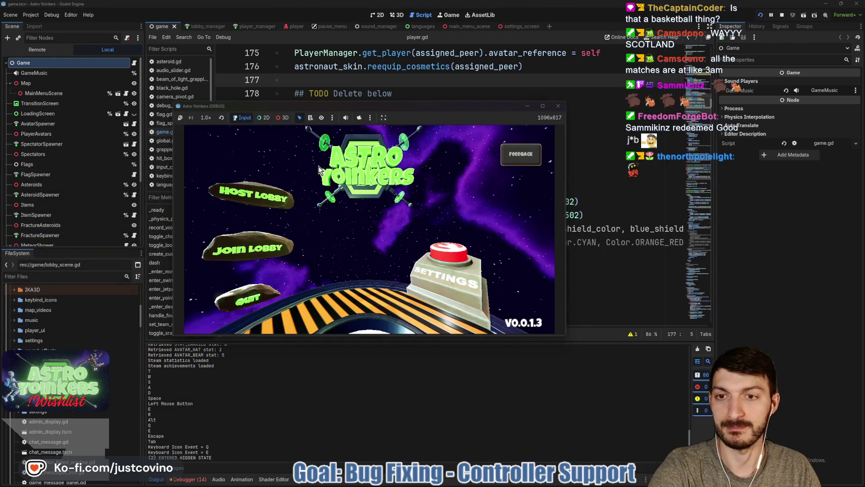
{"action": "left_click", "coordinate": [345, 118]}
{"action": "left_click", "coordinate": [247, 197]}
{"action": "left_click", "coordinate": [341, 189]}
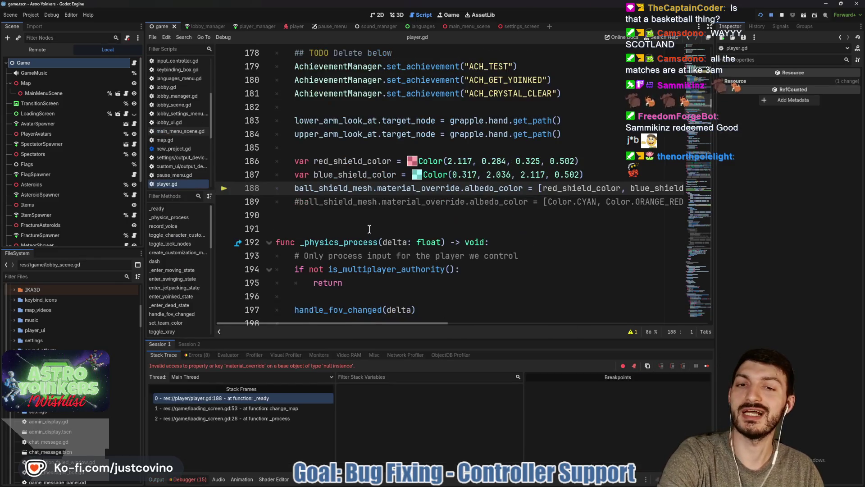
{"action": "double_click", "coordinate": [335, 185]}
{"action": "scroll", "coordinate": [416, 215], "scroll_direction": "up", "scroll_amount": 15}
{"action": "scroll", "coordinate": [415, 215], "scroll_direction": "up", "scroll_amount": 15}
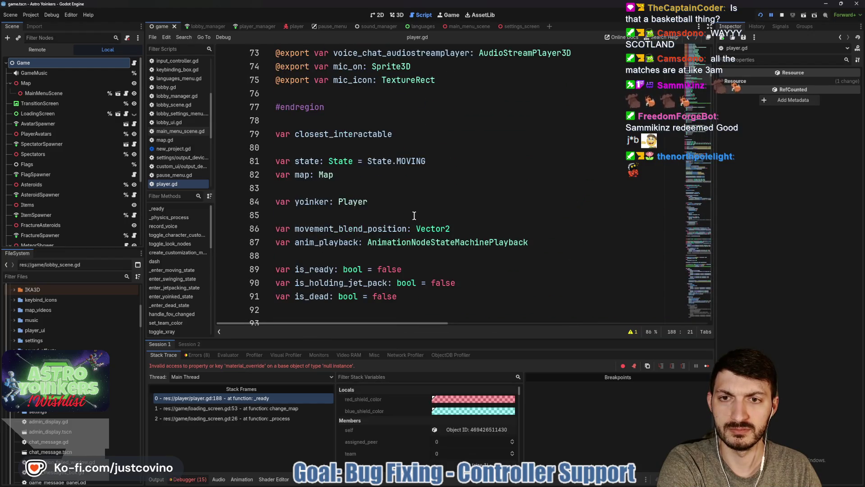
{"action": "scroll", "coordinate": [414, 216], "scroll_direction": "up", "scroll_amount": 4}
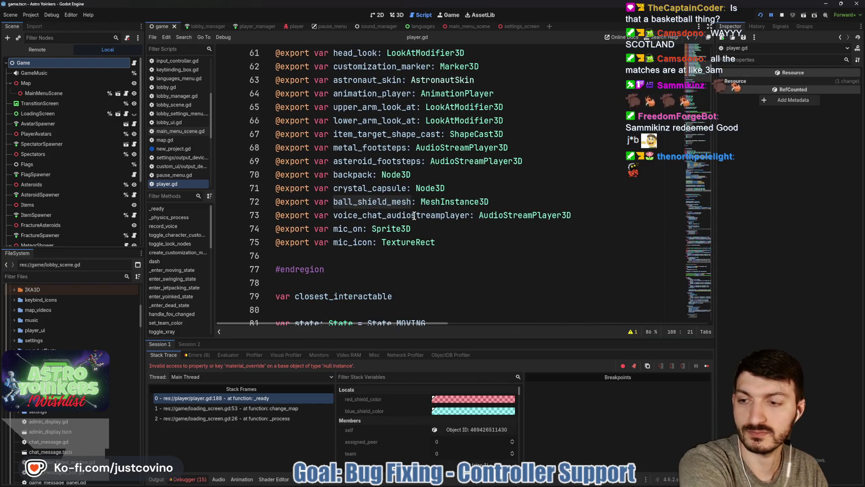
{"action": "scroll", "coordinate": [414, 215], "scroll_direction": "up", "scroll_amount": 1}
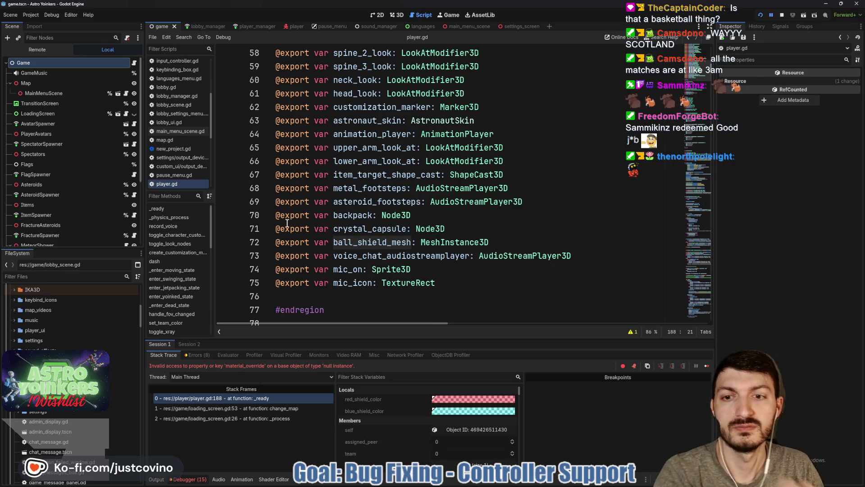
Step: Stop the game and open the Player scene, scrolling through its node tree
{"action": "left_click", "coordinate": [782, 15]}
{"action": "left_click", "coordinate": [288, 26]}
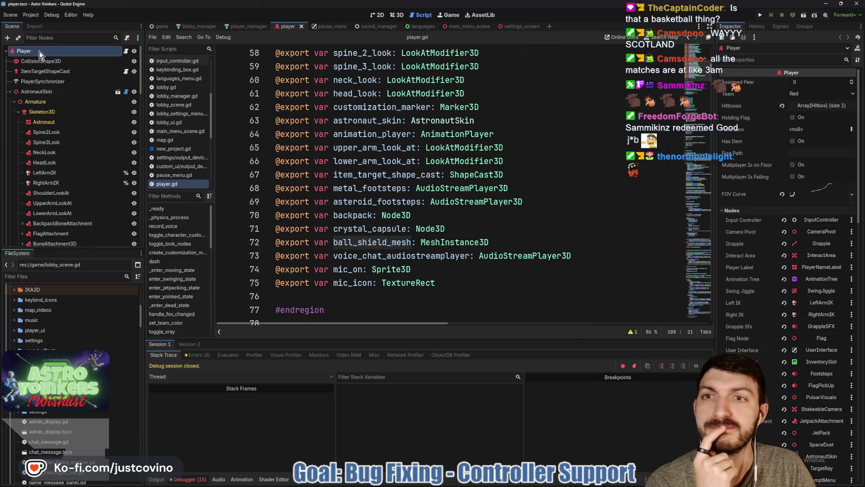
{"action": "scroll", "coordinate": [751, 221], "scroll_direction": "down", "scroll_amount": 5}
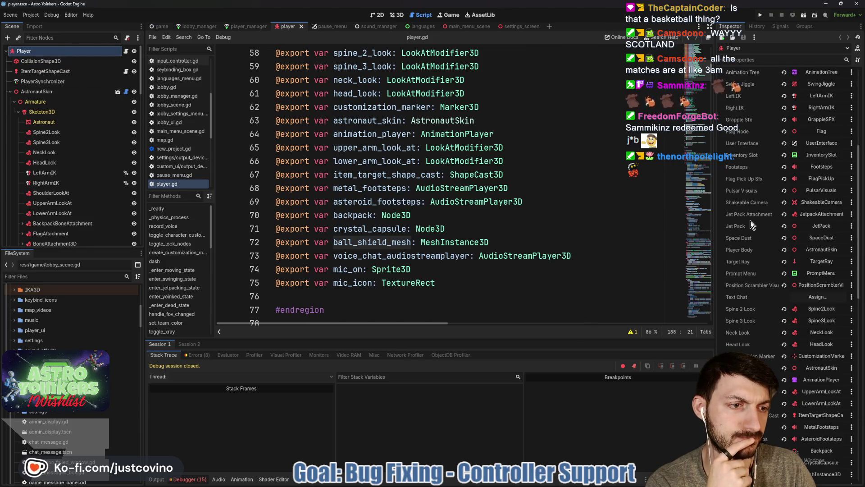
{"action": "scroll", "coordinate": [752, 291], "scroll_direction": "down", "scroll_amount": 4}
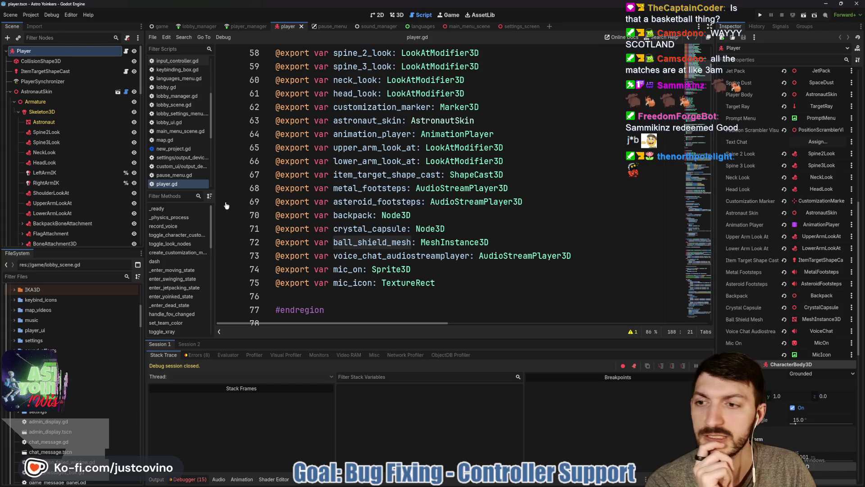
{"action": "scroll", "coordinate": [77, 210], "scroll_direction": "down", "scroll_amount": 10}
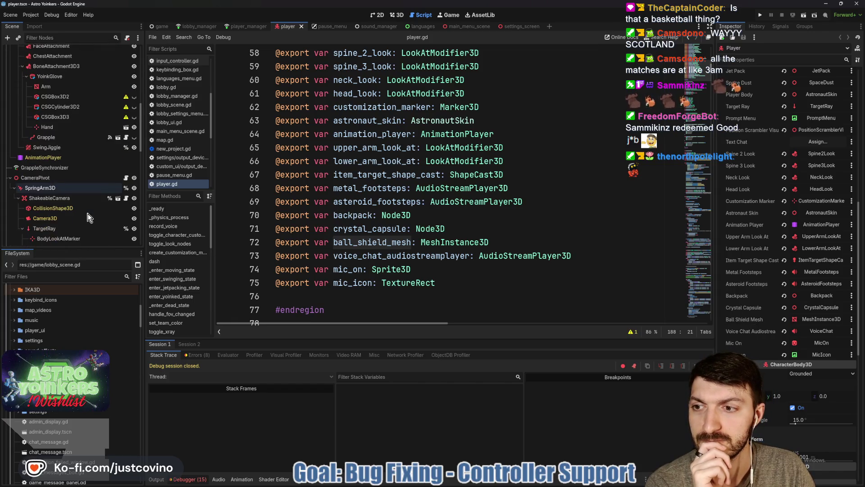
{"action": "scroll", "coordinate": [88, 218], "scroll_direction": "down", "scroll_amount": 10}
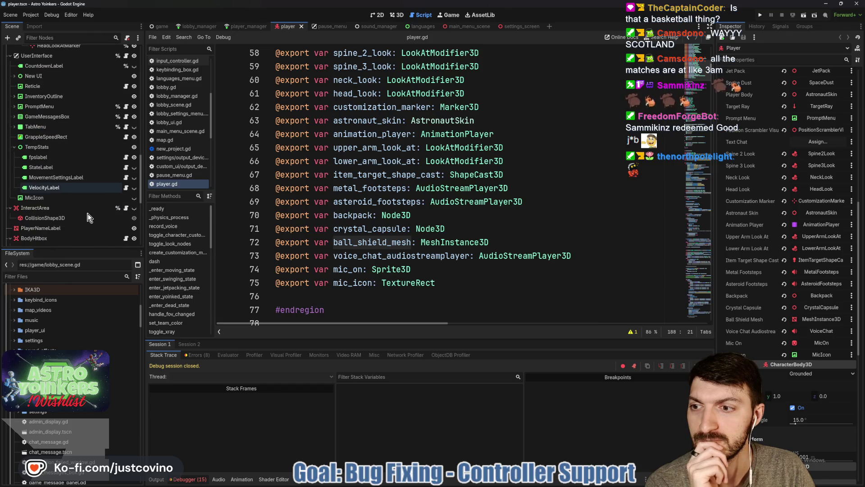
{"action": "scroll", "coordinate": [89, 217], "scroll_direction": "down", "scroll_amount": 3}
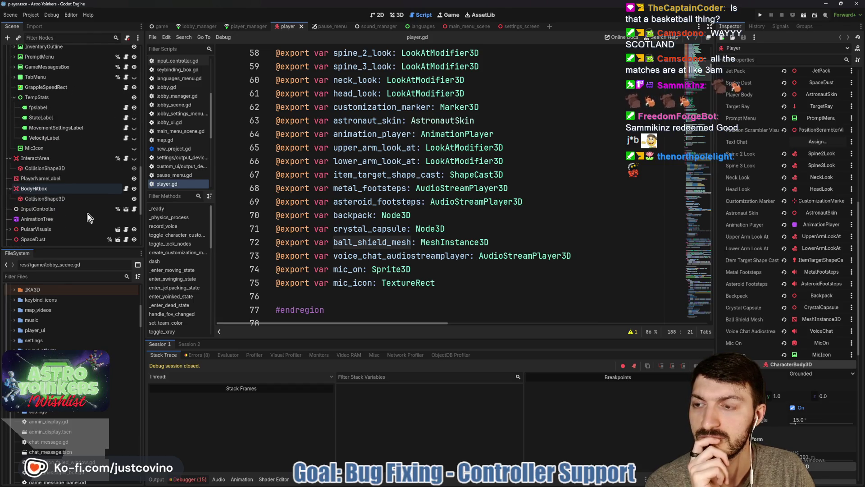
{"action": "scroll", "coordinate": [86, 212], "scroll_direction": "down", "scroll_amount": 5}
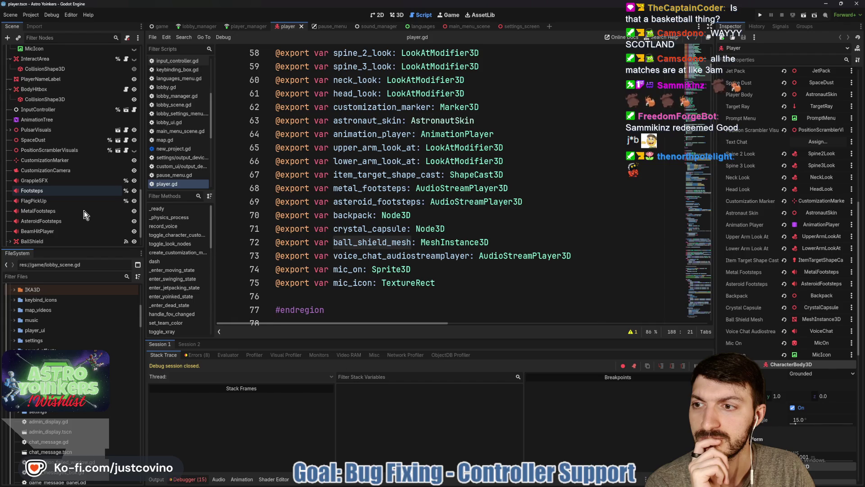
{"action": "scroll", "coordinate": [85, 214], "scroll_direction": "down", "scroll_amount": 2}
{"action": "scroll", "coordinate": [85, 214], "scroll_direction": "up", "scroll_amount": 3}
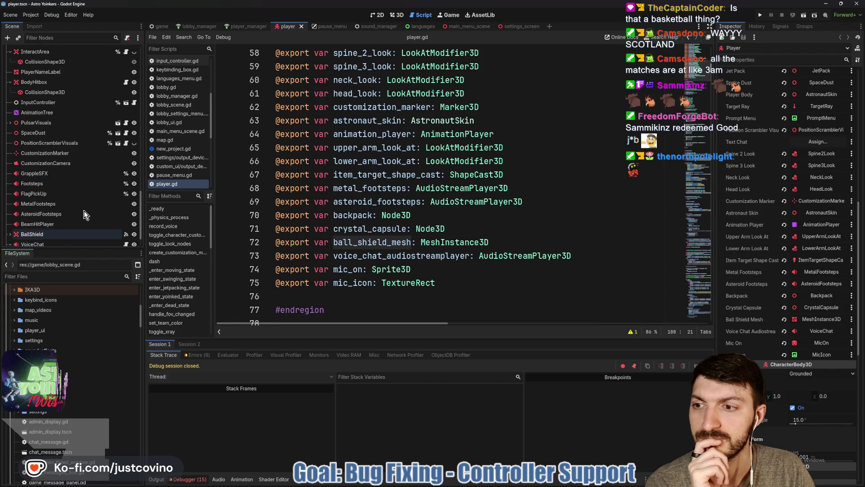
Step: Select BallShield's MeshInstance3D and expand its Geometry section in the Inspector
{"action": "left_click", "coordinate": [29, 236]}
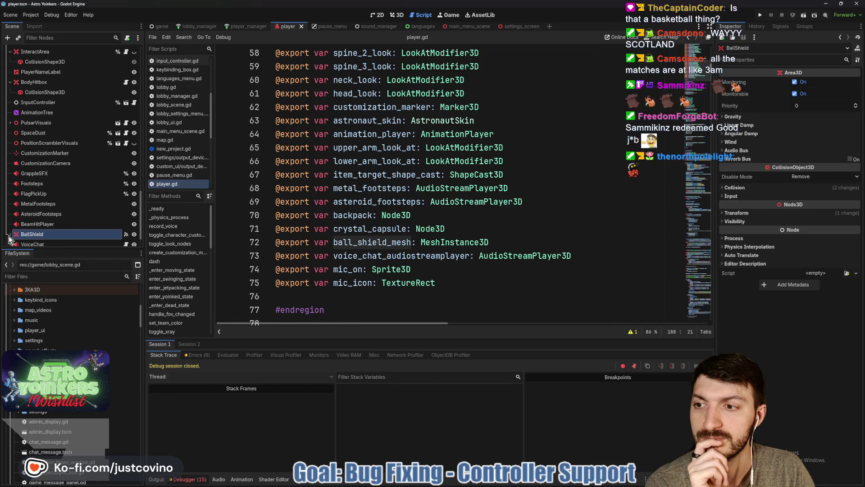
{"action": "scroll", "coordinate": [61, 217], "scroll_direction": "down", "scroll_amount": 4}
{"action": "left_click", "coordinate": [55, 199]}
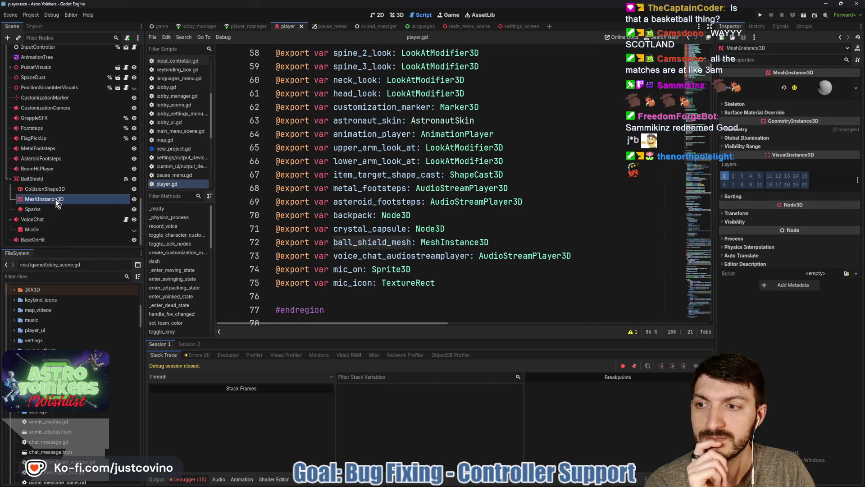
{"action": "left_click", "coordinate": [829, 129]}
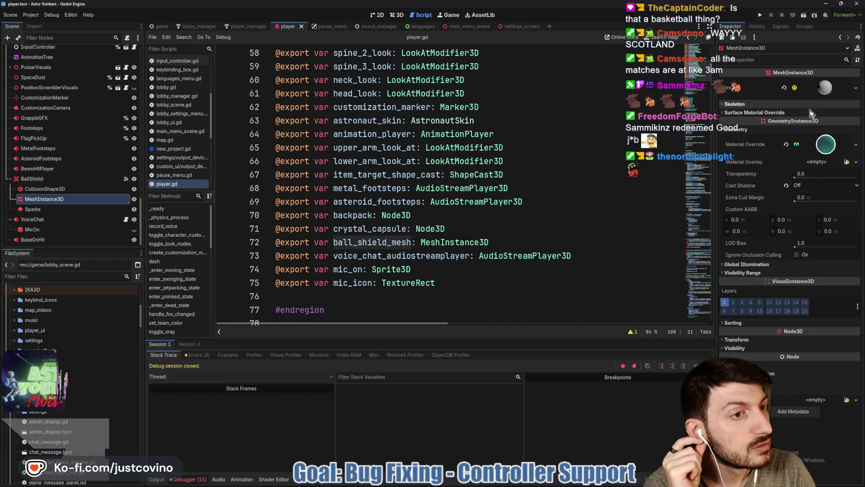
{"action": "mouse_move", "coordinate": [756, 146]}
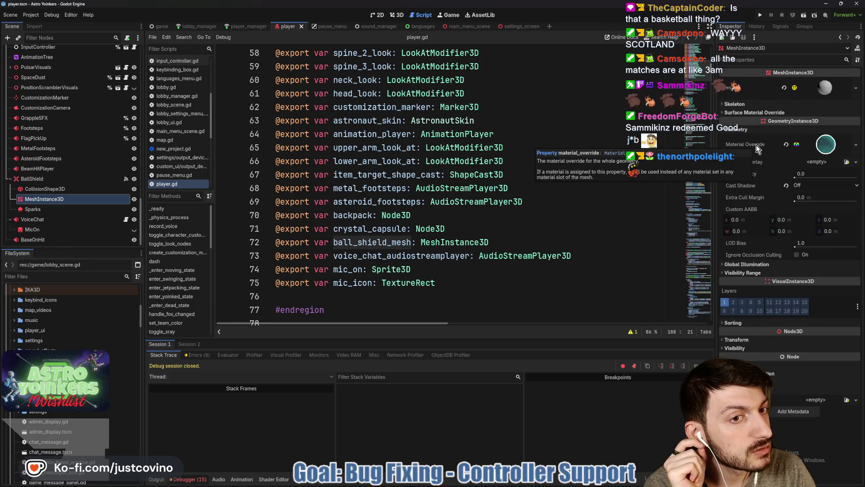
{"action": "scroll", "coordinate": [421, 182], "scroll_direction": "down", "scroll_amount": 10}
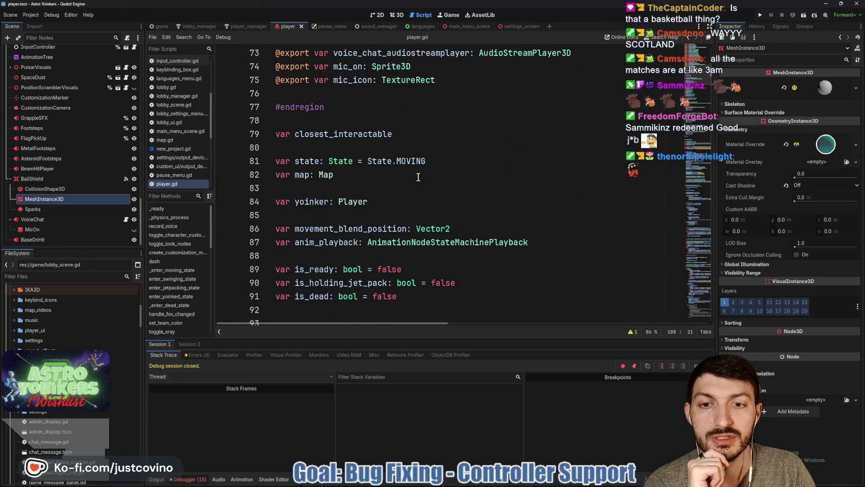
{"action": "scroll", "coordinate": [420, 182], "scroll_direction": "down", "scroll_amount": 11}
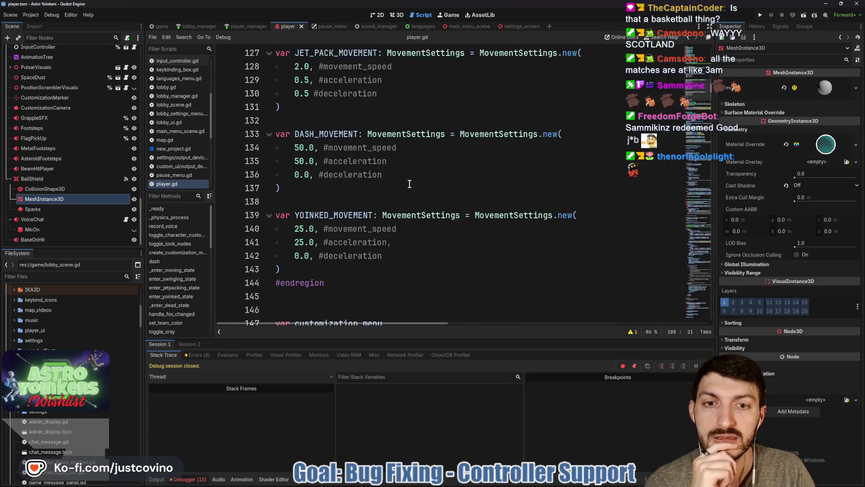
{"action": "scroll", "coordinate": [409, 184], "scroll_direction": "down", "scroll_amount": 14}
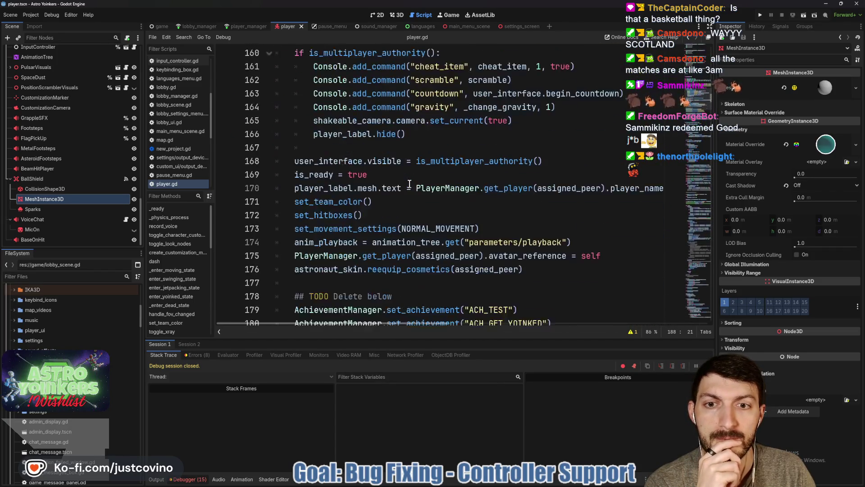
{"action": "scroll", "coordinate": [410, 184], "scroll_direction": "down", "scroll_amount": 2}
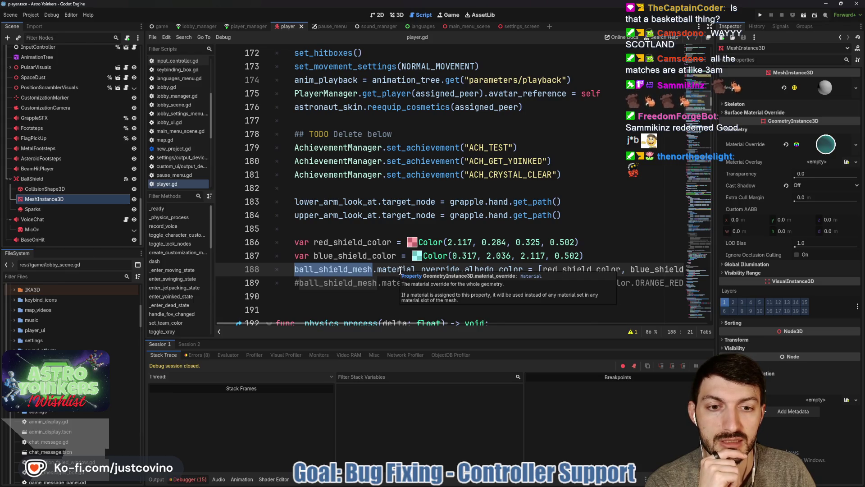
Step: Expand the Material Override, select material_override on line 188, and show the Debugger's Errors list
{"action": "left_click", "coordinate": [825, 146]}
{"action": "left_click", "coordinate": [758, 238]}
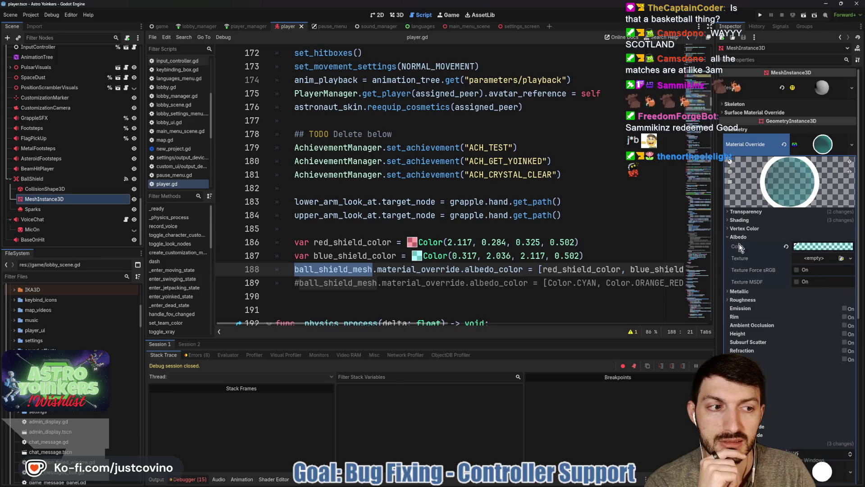
{"action": "scroll", "coordinate": [525, 234], "scroll_direction": "down", "scroll_amount": 1}
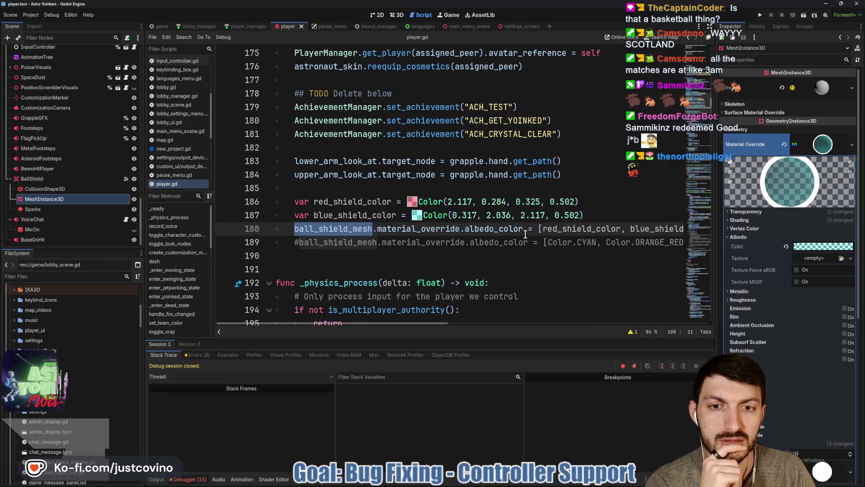
{"action": "double_click", "coordinate": [424, 229]}
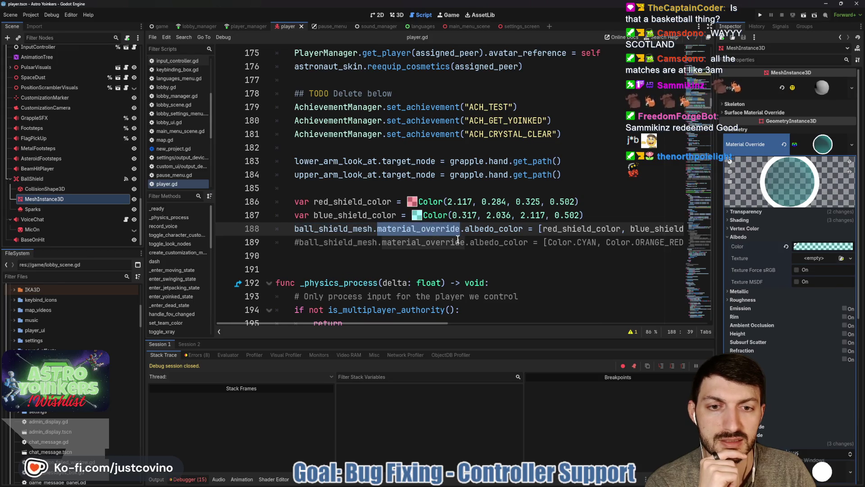
{"action": "left_click", "coordinate": [198, 355]}
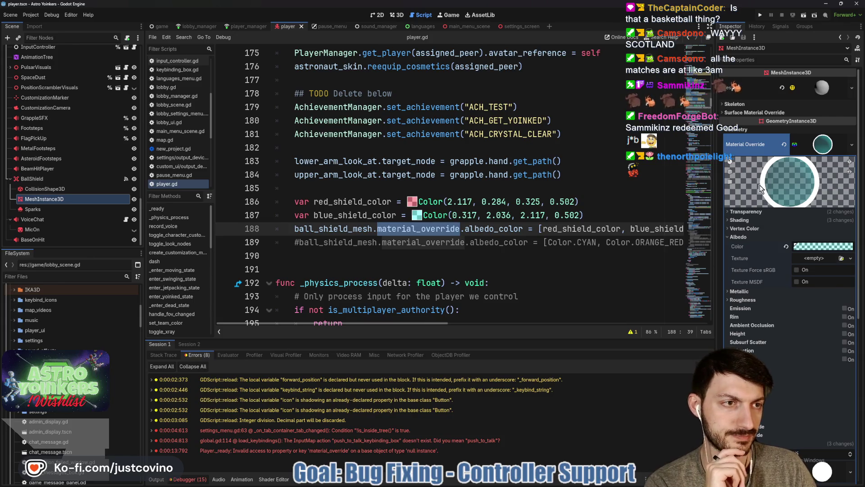
Step: Collapse the Material Override, review the shield-colour code in player.gd, and relaunch the game
{"action": "left_click", "coordinate": [826, 145]}
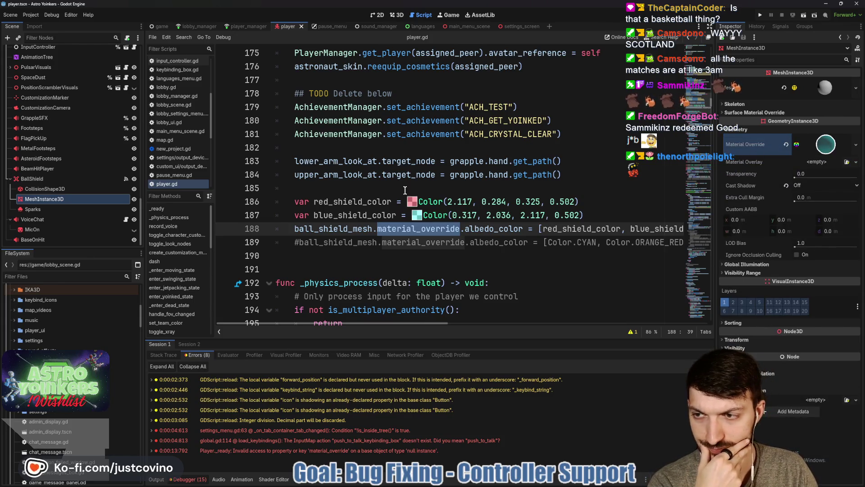
{"action": "scroll", "coordinate": [343, 227], "scroll_direction": "up", "scroll_amount": 4}
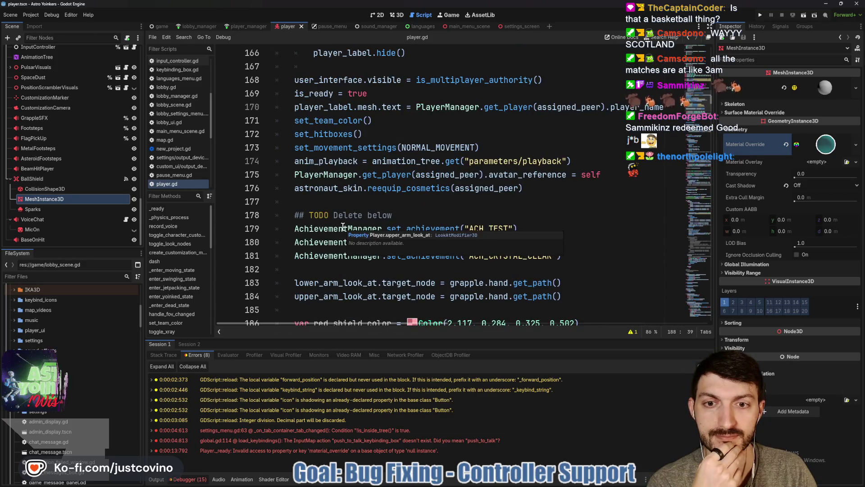
{"action": "scroll", "coordinate": [424, 232], "scroll_direction": "down", "scroll_amount": 1}
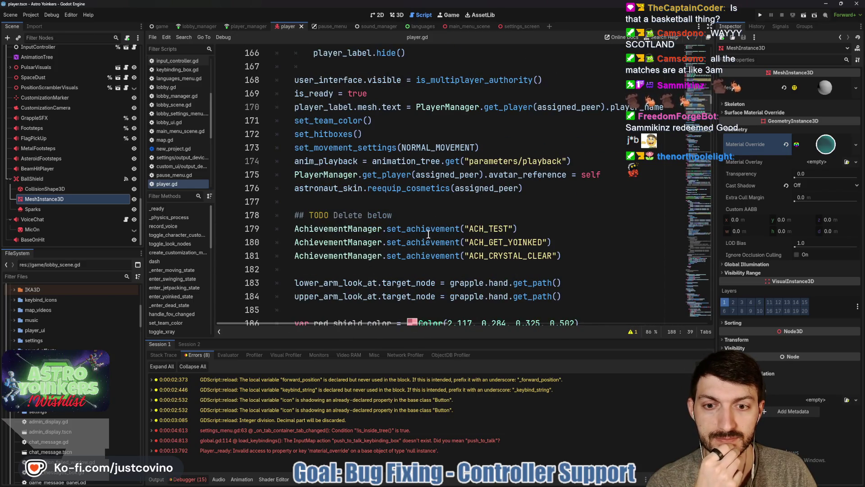
{"action": "scroll", "coordinate": [423, 229], "scroll_direction": "up", "scroll_amount": 3}
{"action": "scroll", "coordinate": [421, 228], "scroll_direction": "down", "scroll_amount": 5}
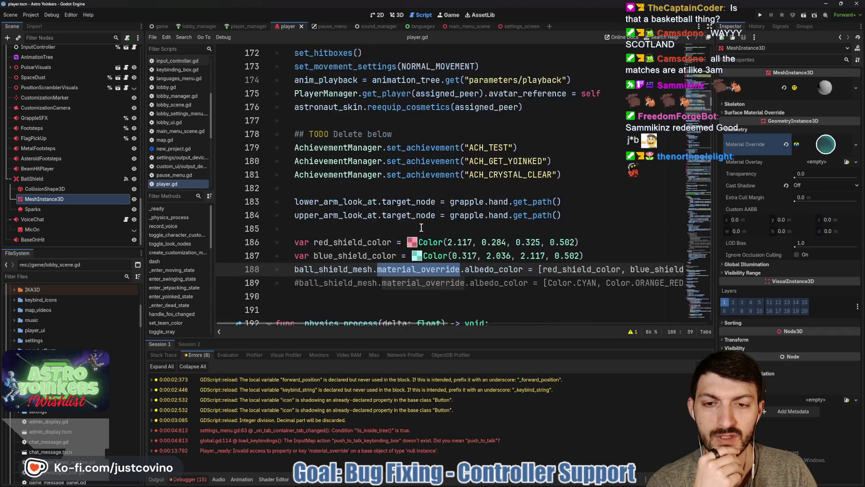
{"action": "scroll", "coordinate": [418, 226], "scroll_direction": "down", "scroll_amount": 1}
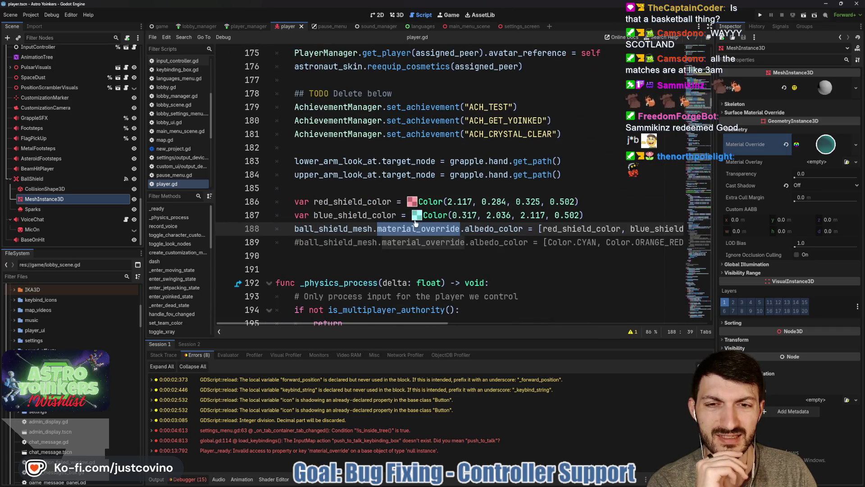
{"action": "mouse_move", "coordinate": [415, 222]}
{"action": "scroll", "coordinate": [414, 221], "scroll_direction": "up", "scroll_amount": 1}
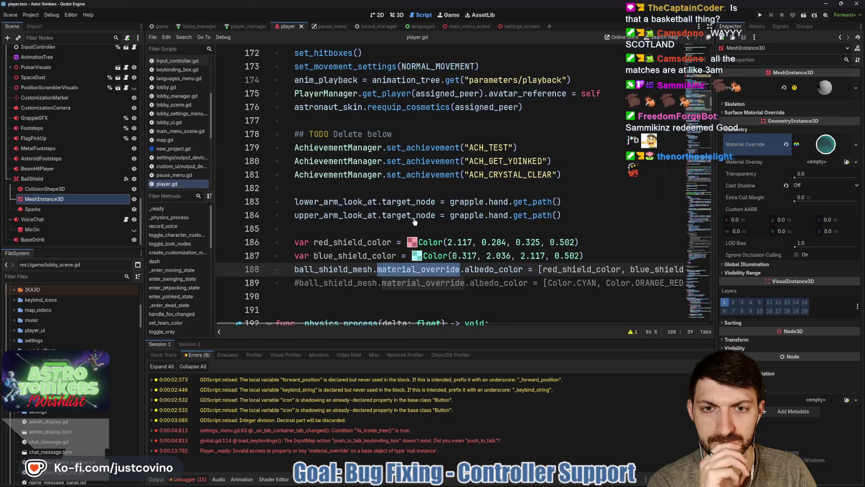
{"action": "scroll", "coordinate": [413, 218], "scroll_direction": "up", "scroll_amount": 1}
{"action": "scroll", "coordinate": [412, 218], "scroll_direction": "up", "scroll_amount": 1}
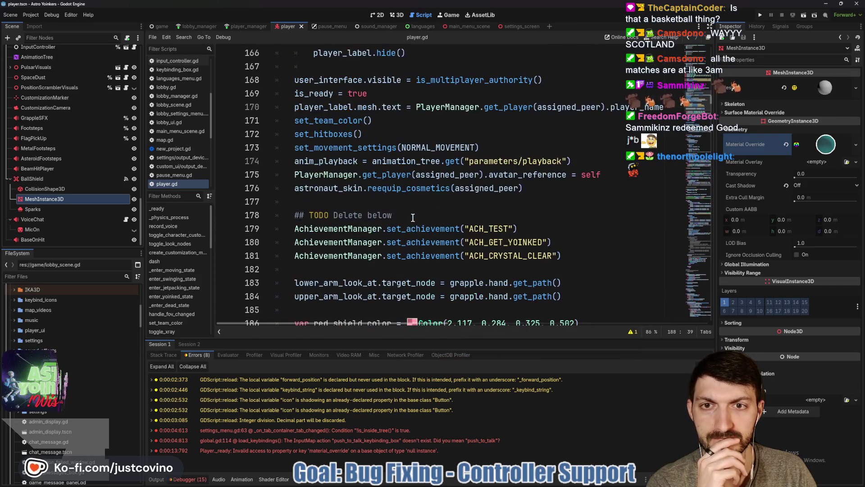
{"action": "scroll", "coordinate": [413, 218], "scroll_direction": "down", "scroll_amount": 3}
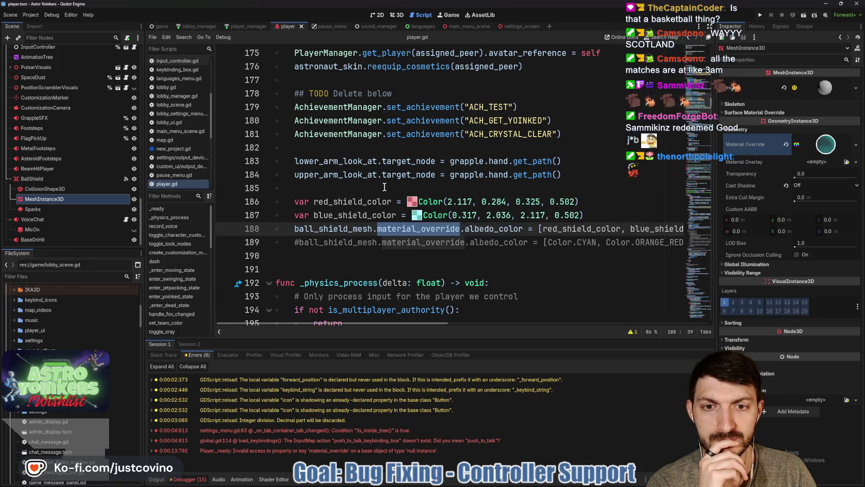
{"action": "left_click", "coordinate": [761, 14]}
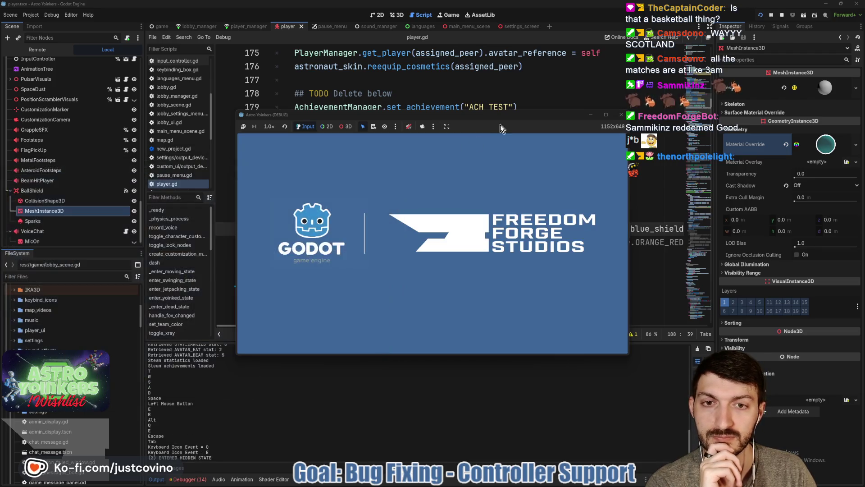
Step: In the running game, open Host Lobby and choose PRIVATE
{"action": "left_click", "coordinate": [315, 172]}
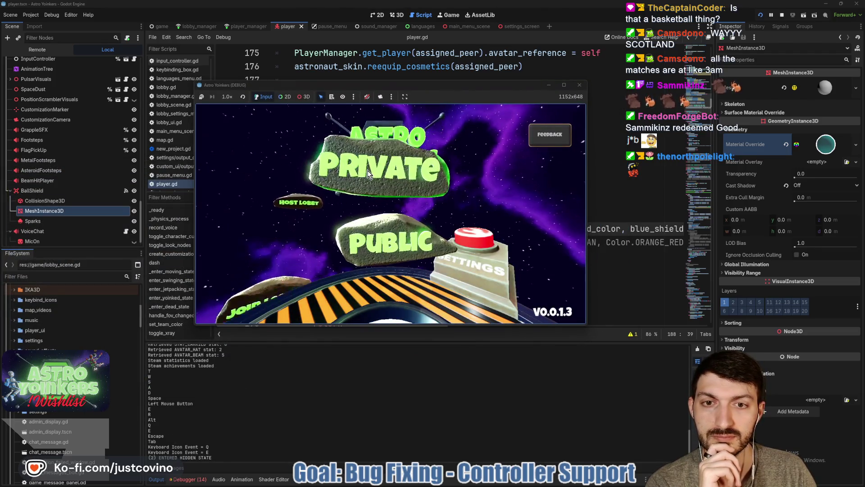
{"action": "left_click", "coordinate": [367, 174]}
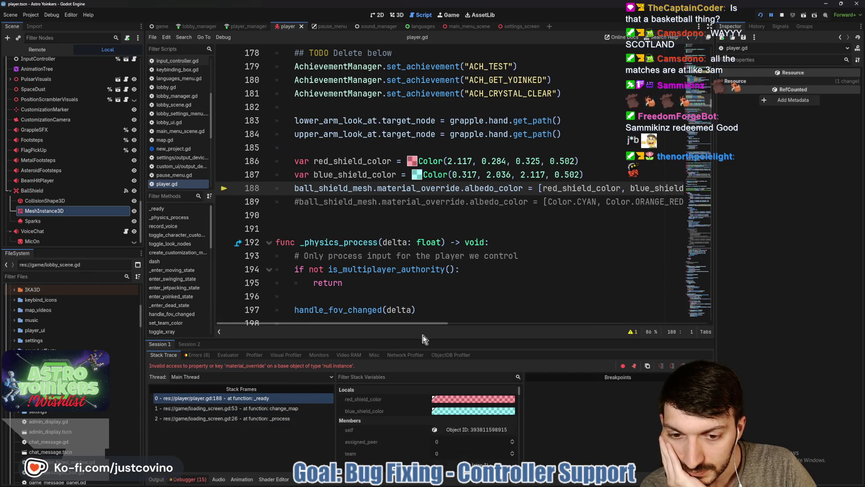
Step: Enlarge the debugger, confirm ball_shield_mesh is <null> at player.gd line 188, then stop the game
{"action": "scroll", "coordinate": [407, 403], "scroll_direction": "down", "scroll_amount": 2}
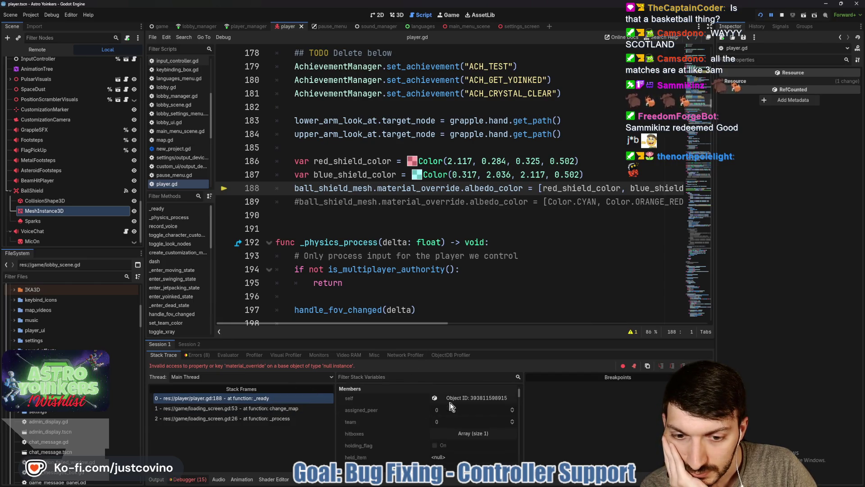
{"action": "left_click_drag", "start_coordinate": [467, 339], "coordinate": [450, 112]}
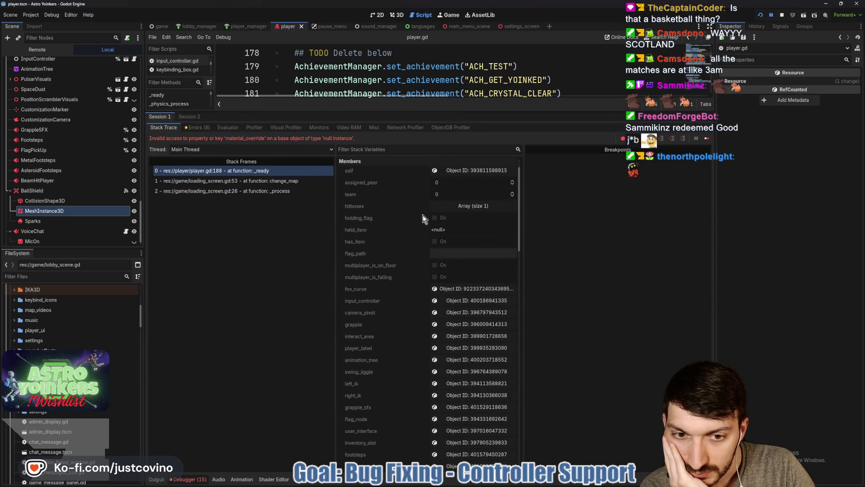
{"action": "scroll", "coordinate": [405, 256], "scroll_direction": "up", "scroll_amount": 2}
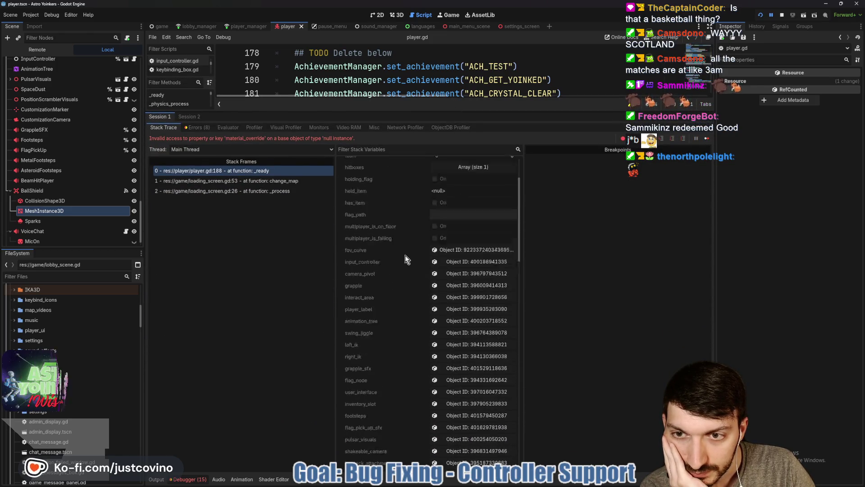
{"action": "left_click", "coordinate": [301, 171]}
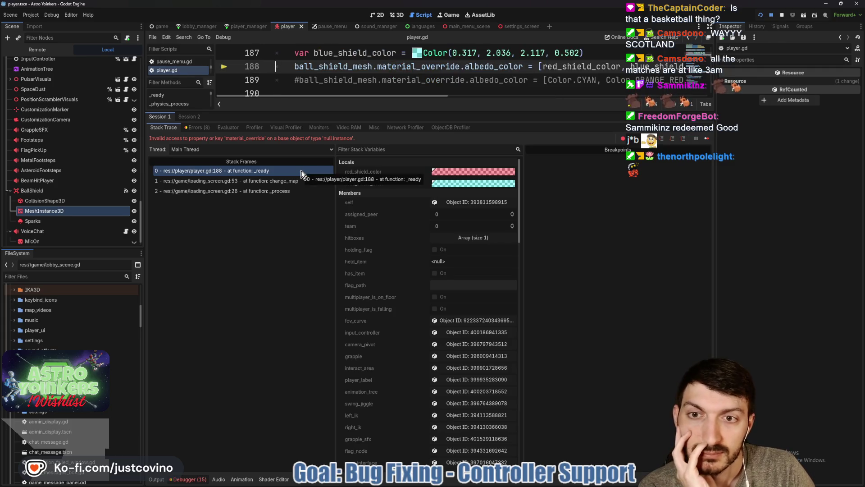
{"action": "double_click", "coordinate": [352, 66]}
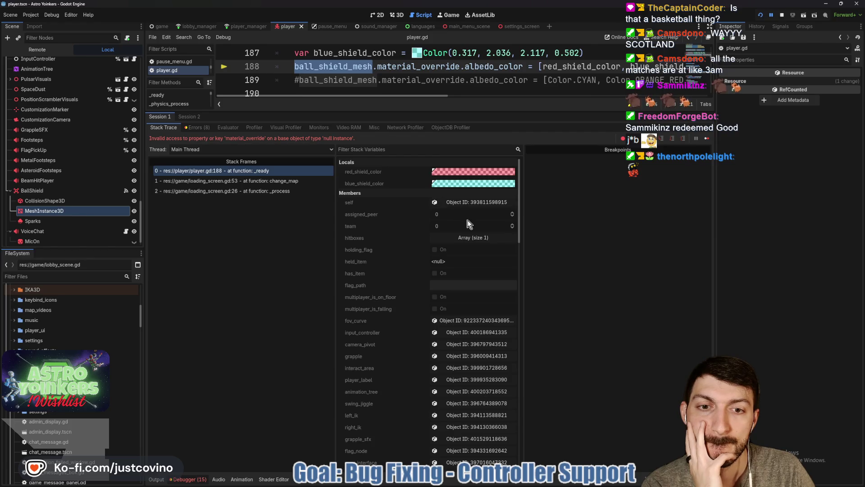
{"action": "scroll", "coordinate": [393, 236], "scroll_direction": "down", "scroll_amount": 10}
{"action": "scroll", "coordinate": [392, 234], "scroll_direction": "down", "scroll_amount": 5}
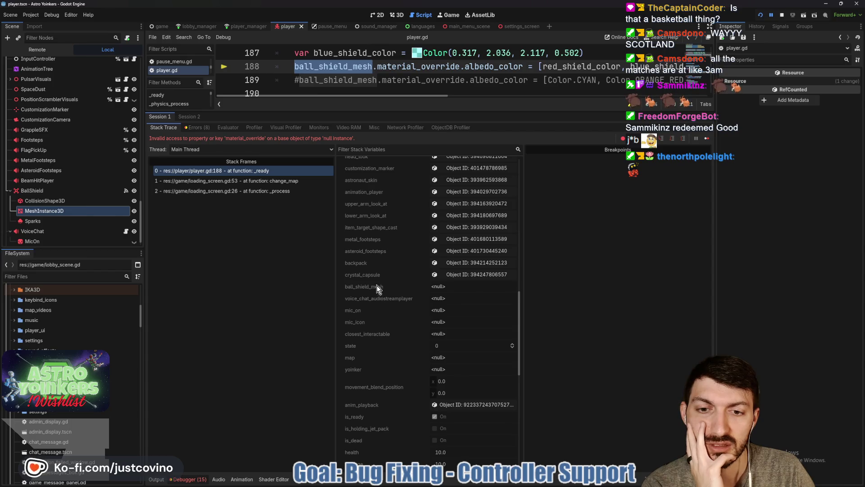
{"action": "left_click", "coordinate": [369, 288]}
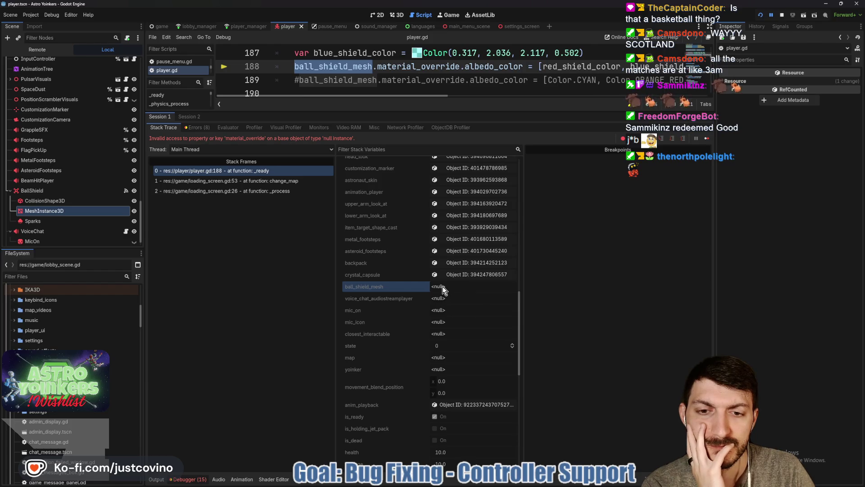
{"action": "left_click", "coordinate": [781, 15]}
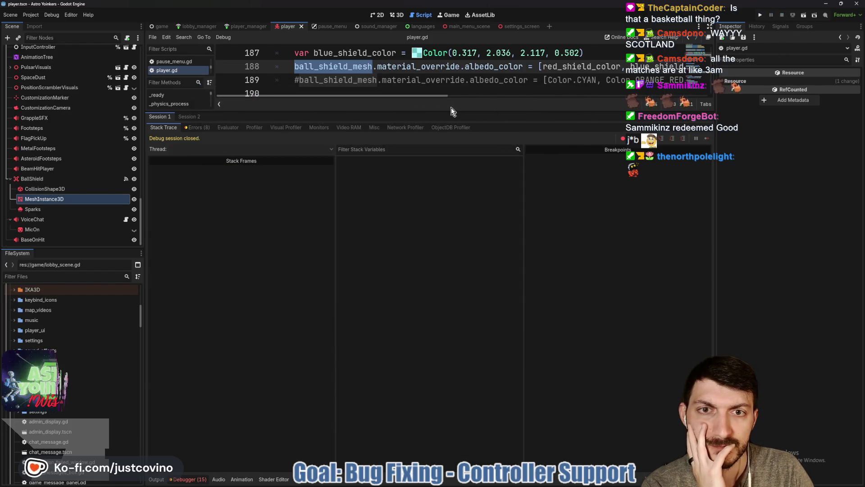
{"action": "left_click_drag", "start_coordinate": [451, 113], "coordinate": [449, 376]}
{"action": "scroll", "coordinate": [409, 277], "scroll_direction": "up", "scroll_amount": 20}
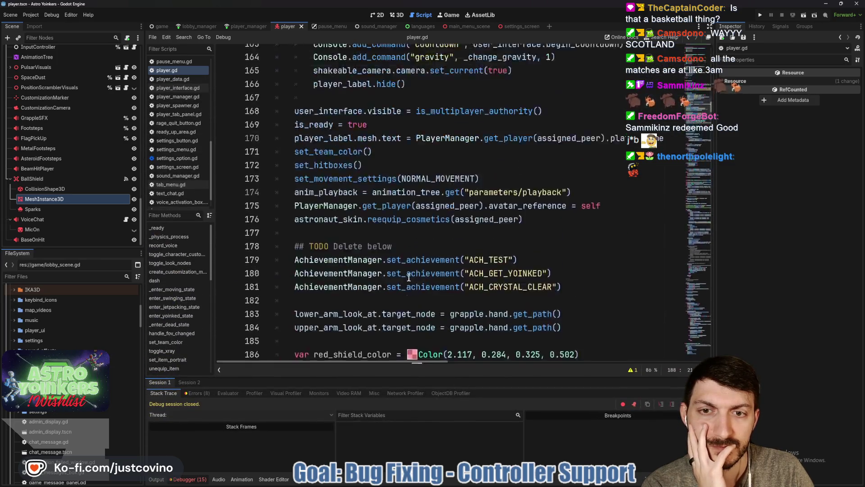
{"action": "scroll", "coordinate": [409, 277], "scroll_direction": "up", "scroll_amount": 9}
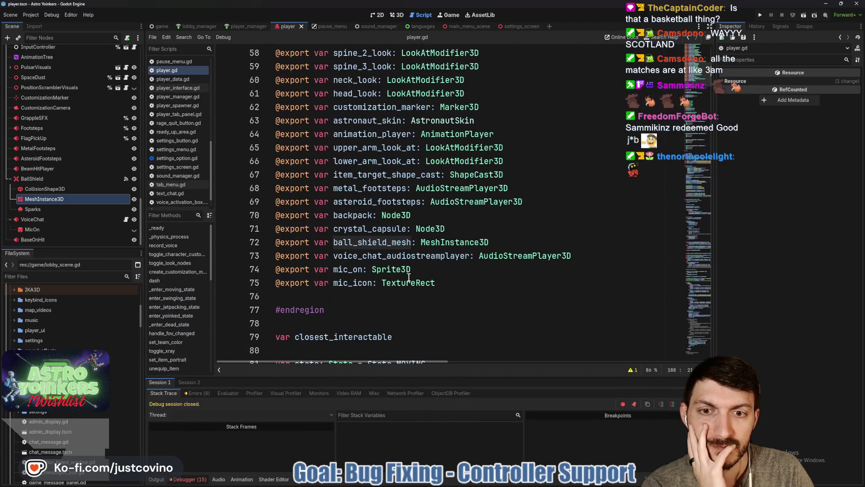
{"action": "left_click", "coordinate": [365, 242]}
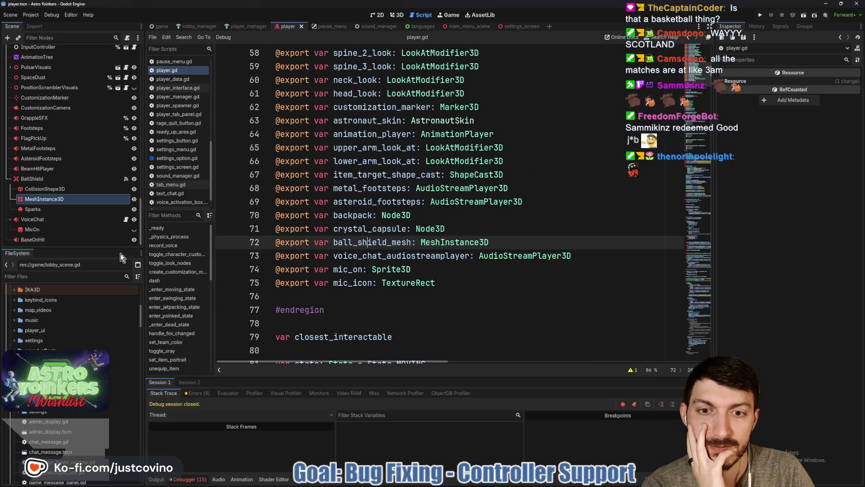
{"action": "scroll", "coordinate": [40, 149], "scroll_direction": "up", "scroll_amount": 10}
{"action": "scroll", "coordinate": [43, 145], "scroll_direction": "up", "scroll_amount": 5}
{"action": "left_click", "coordinate": [24, 51]}
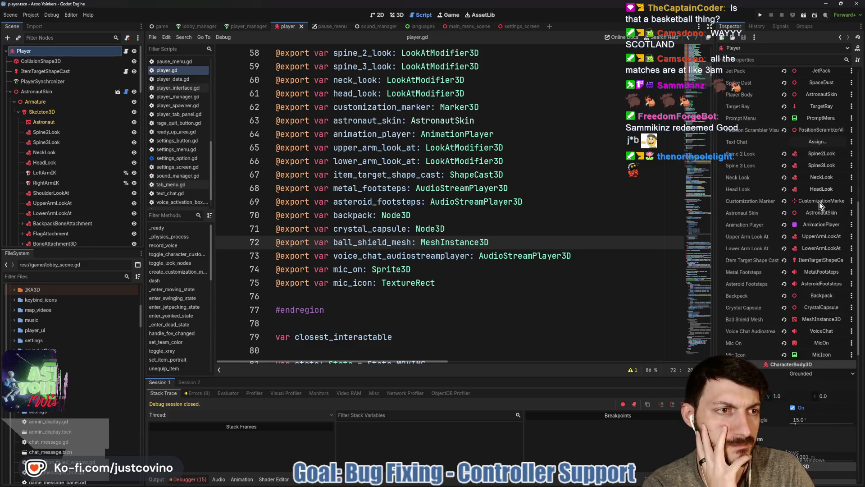
{"action": "left_click", "coordinate": [814, 318]}
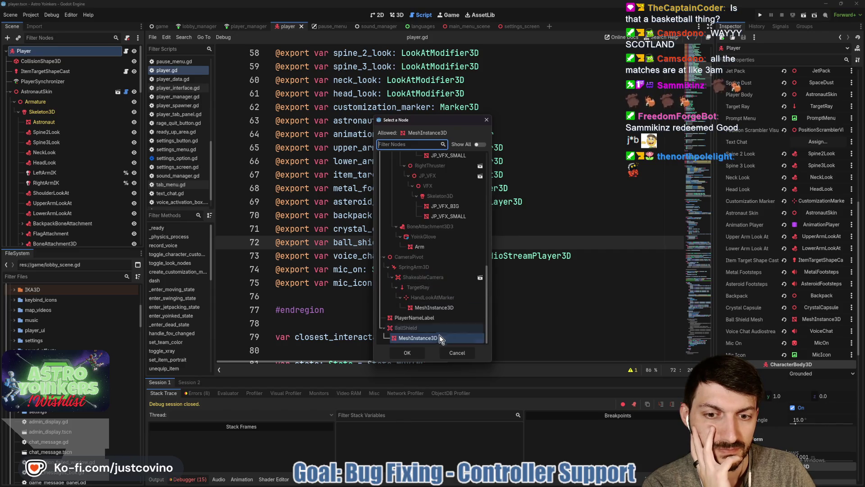
{"action": "left_click", "coordinate": [430, 338]}
{"action": "left_click", "coordinate": [407, 353]}
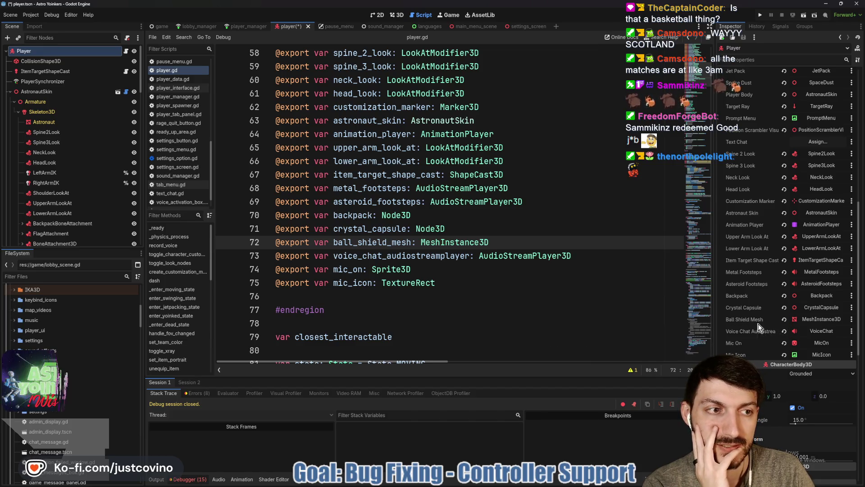
{"action": "scroll", "coordinate": [472, 282], "scroll_direction": "down", "scroll_amount": 1}
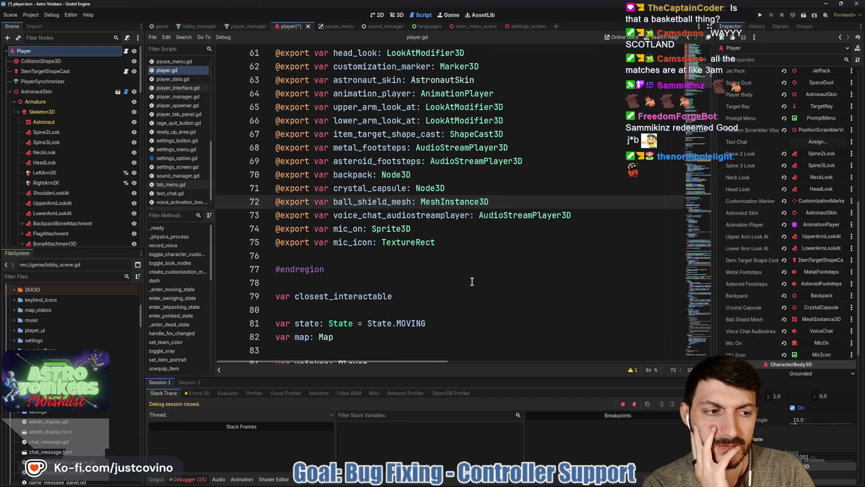
{"action": "scroll", "coordinate": [490, 275], "scroll_direction": "down", "scroll_amount": 2}
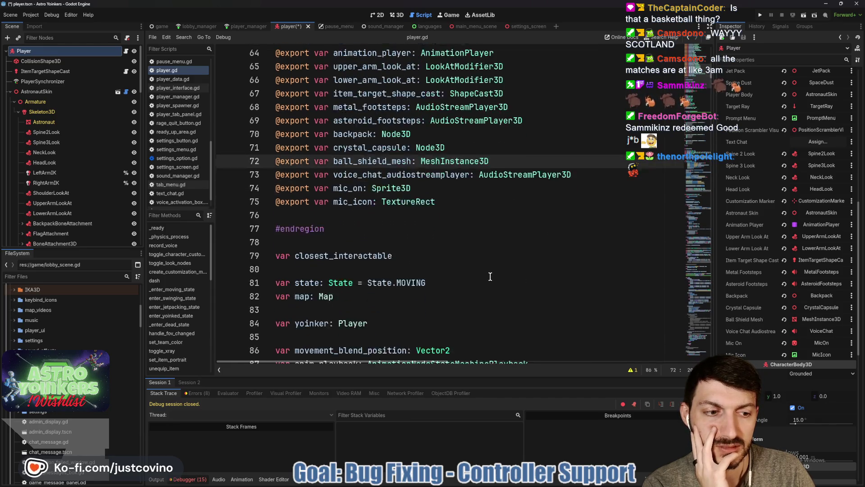
{"action": "scroll", "coordinate": [432, 268], "scroll_direction": "down", "scroll_amount": 3}
{"action": "scroll", "coordinate": [433, 268], "scroll_direction": "up", "scroll_amount": 4}
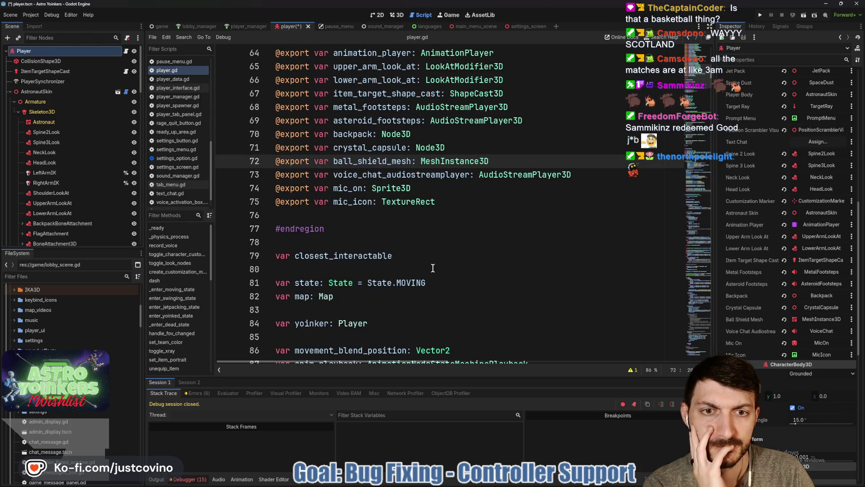
{"action": "scroll", "coordinate": [432, 268], "scroll_direction": "down", "scroll_amount": 4}
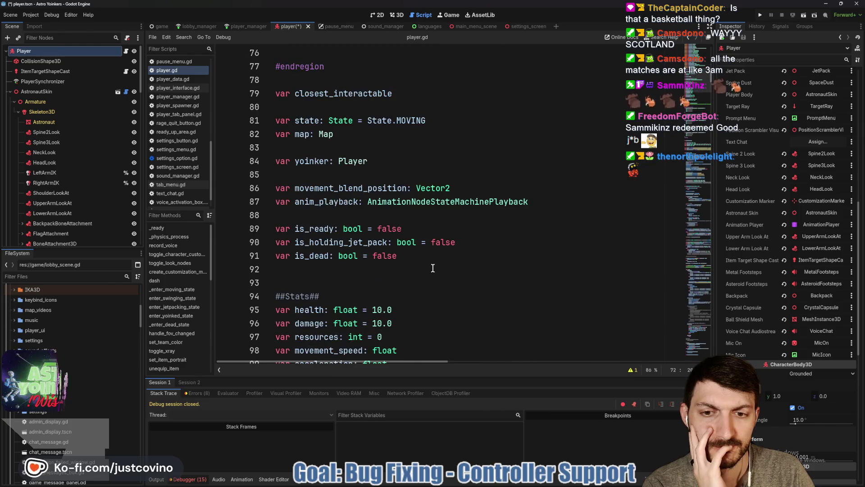
{"action": "scroll", "coordinate": [110, 218], "scroll_direction": "down", "scroll_amount": 10}
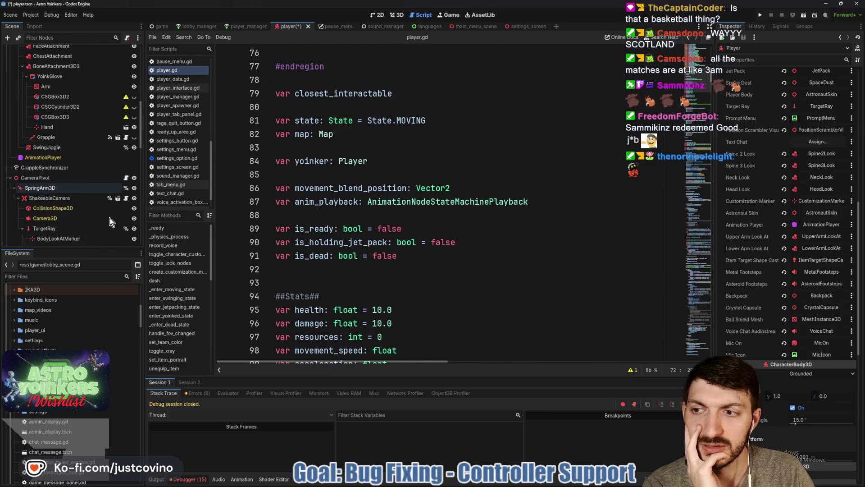
{"action": "scroll", "coordinate": [93, 219], "scroll_direction": "down", "scroll_amount": 5}
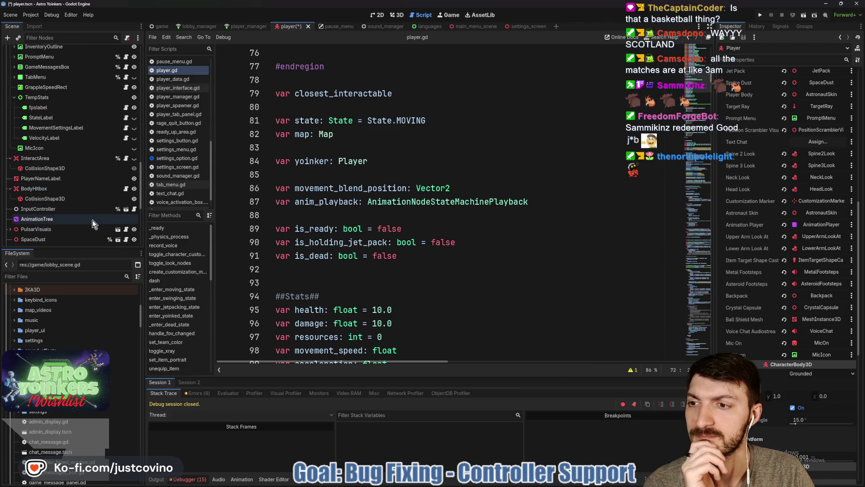
{"action": "scroll", "coordinate": [315, 255], "scroll_direction": "down", "scroll_amount": 3}
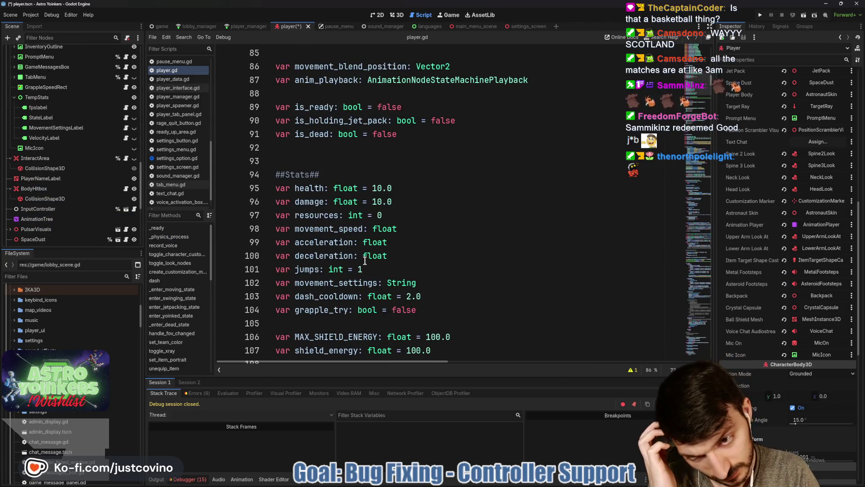
{"action": "scroll", "coordinate": [365, 260], "scroll_direction": "down", "scroll_amount": 2}
{"action": "scroll", "coordinate": [364, 261], "scroll_direction": "down", "scroll_amount": 2}
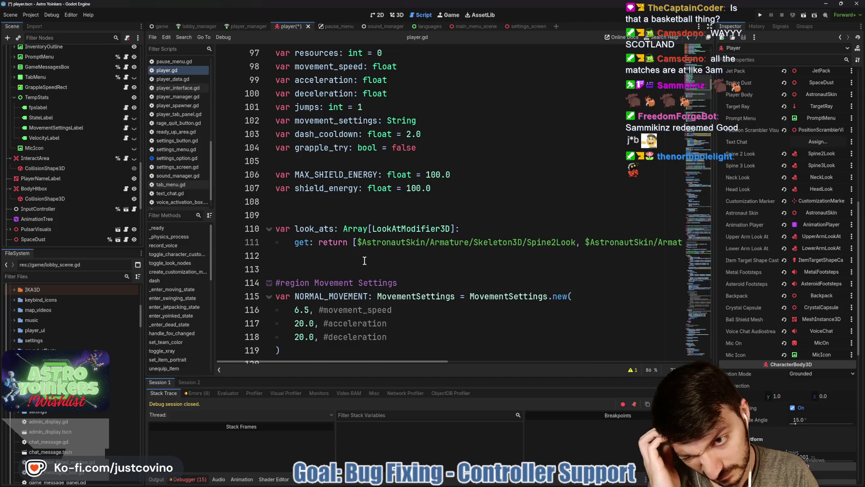
{"action": "scroll", "coordinate": [365, 260], "scroll_direction": "down", "scroll_amount": 4}
{"action": "scroll", "coordinate": [365, 261], "scroll_direction": "down", "scroll_amount": 8}
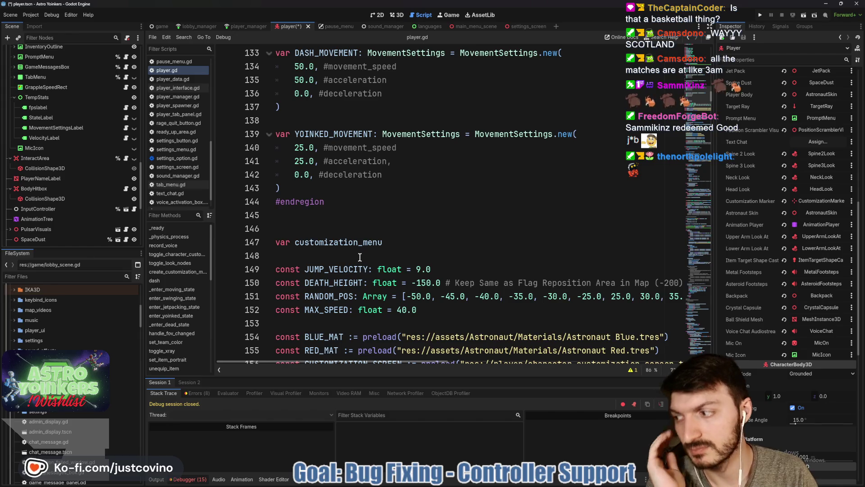
{"action": "scroll", "coordinate": [359, 256], "scroll_direction": "down", "scroll_amount": 15}
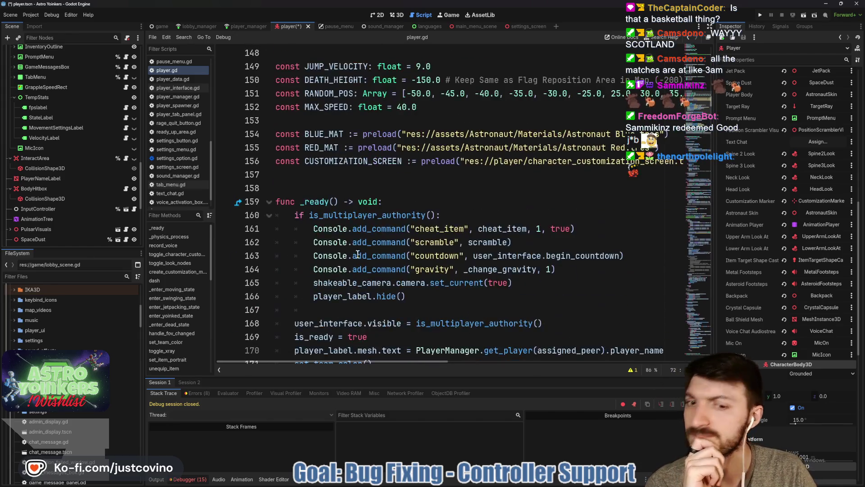
{"action": "scroll", "coordinate": [357, 254], "scroll_direction": "down", "scroll_amount": 2}
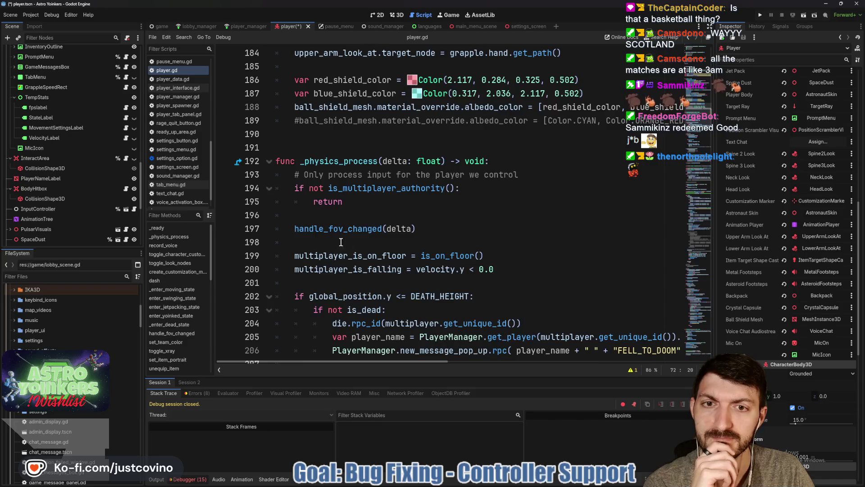
{"action": "scroll", "coordinate": [383, 226], "scroll_direction": "up", "scroll_amount": 1}
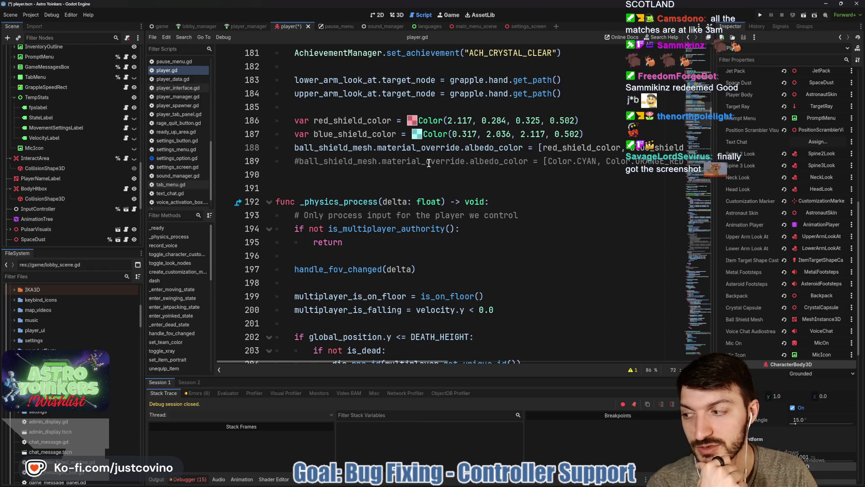
{"action": "left_click", "coordinate": [518, 187]}
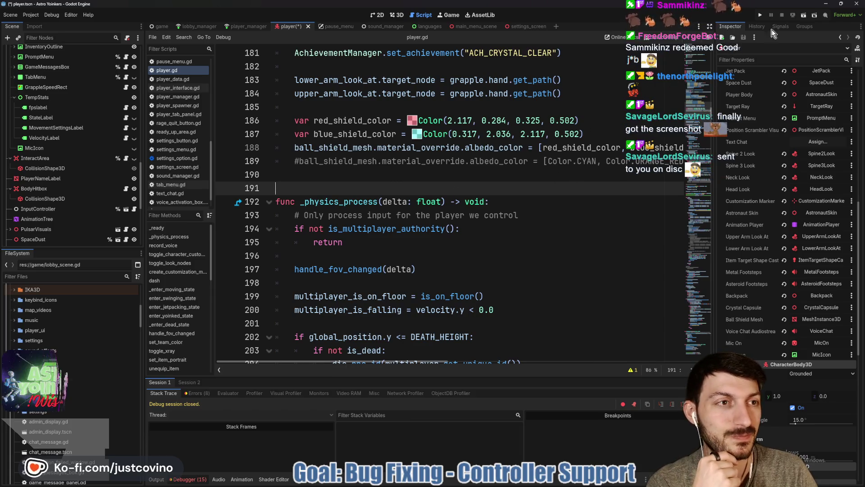
Step: Launch the game, close the extra instance, and host a private lobby
{"action": "left_click", "coordinate": [760, 15]}
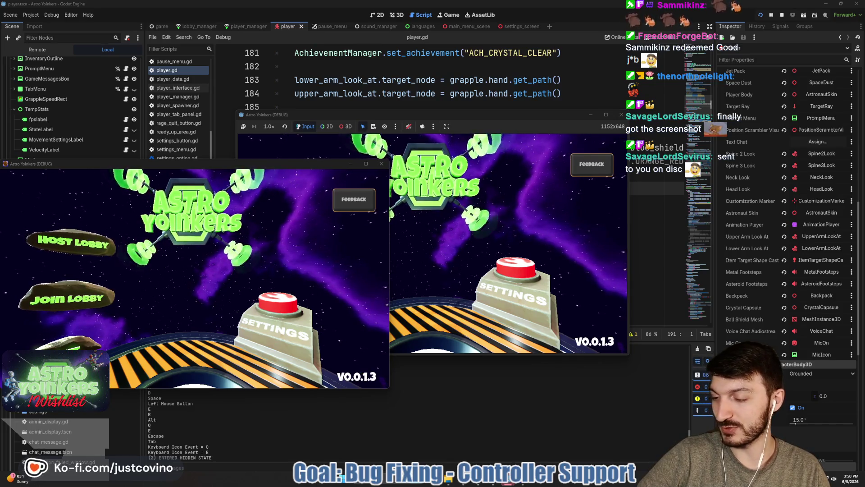
{"action": "left_click", "coordinate": [382, 163]}
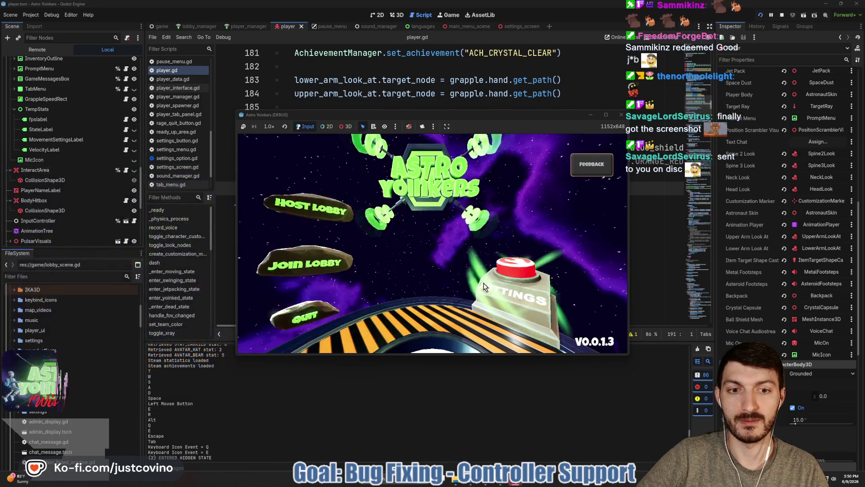
{"action": "left_click", "coordinate": [311, 207]}
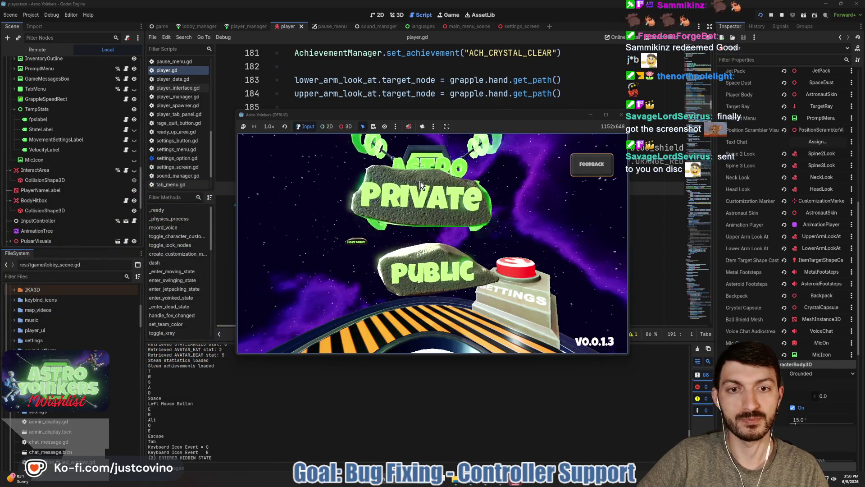
{"action": "left_click", "coordinate": [420, 185]}
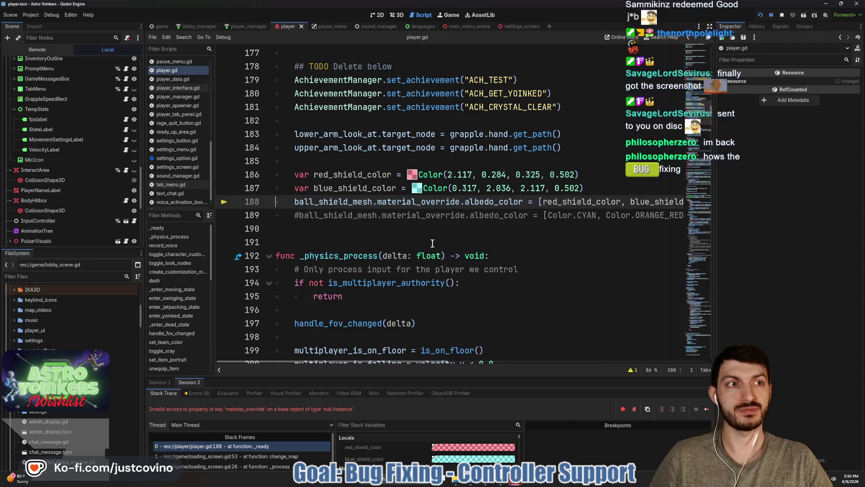
Step: Stop the game and add an 'if is_instance_valid(ball_shield_mesh):' line above the shield colour assignment
{"action": "left_click", "coordinate": [782, 16]}
{"action": "key", "text": "ctrl+shift+Return"}
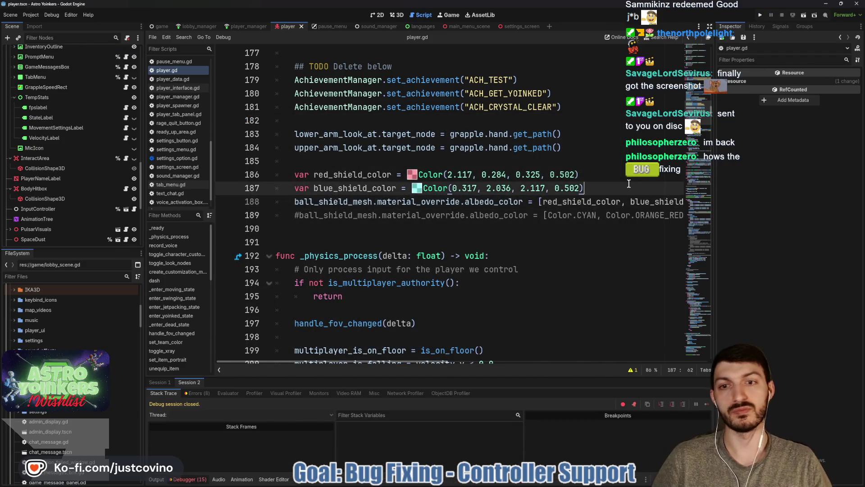
{"action": "type", "text": "ifbal"}
{"action": "key", "text": "Return"}
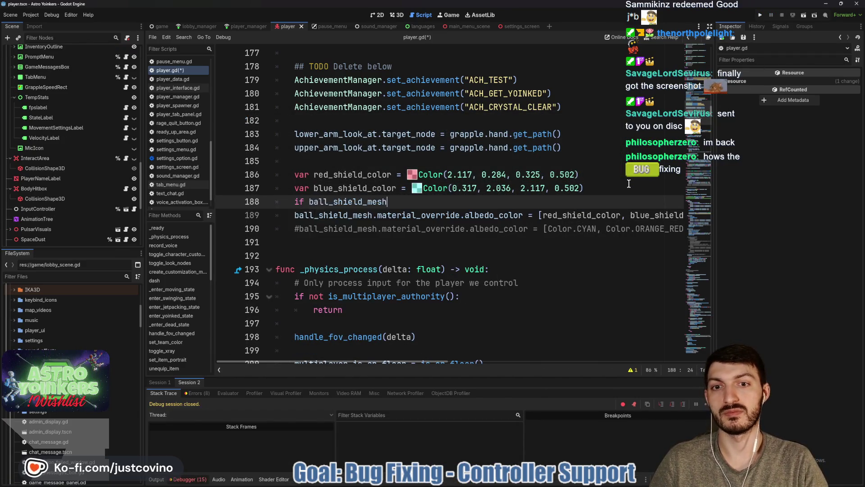
{"action": "type", "text": ":"}
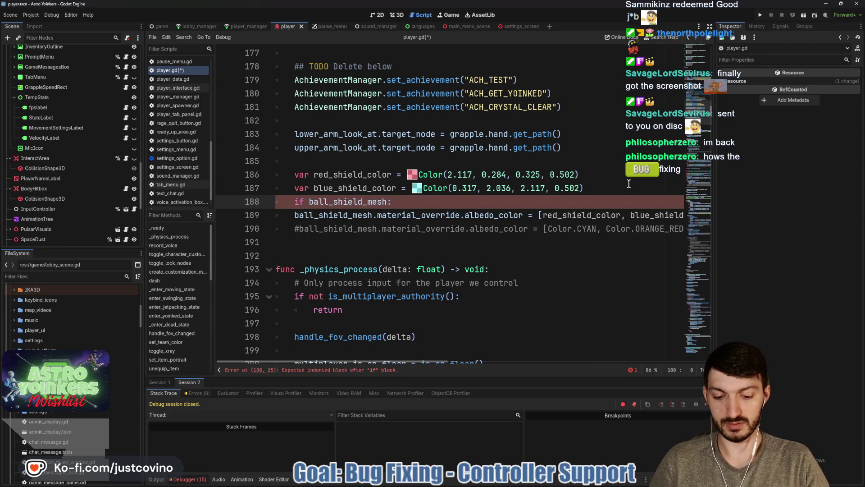
{"action": "type", "text": "is_instance_v"}
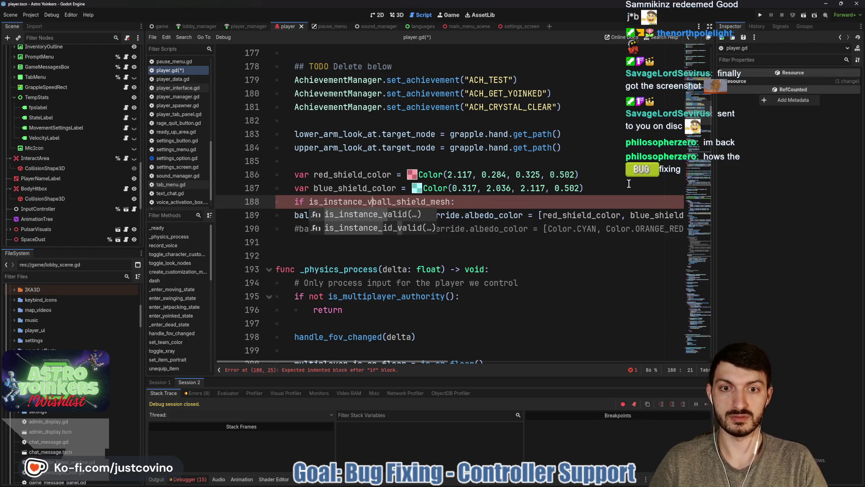
{"action": "type", "text": "alid"}
{"action": "key", "text": "Return"}
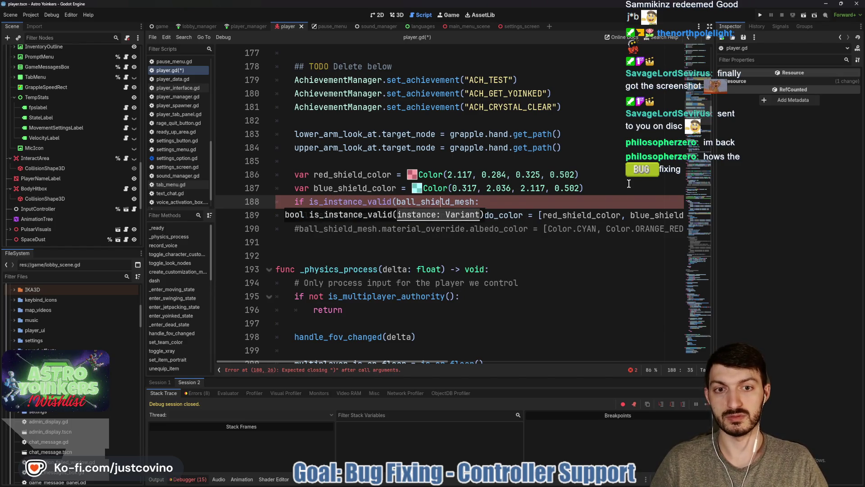
{"action": "type", "text": ")"}
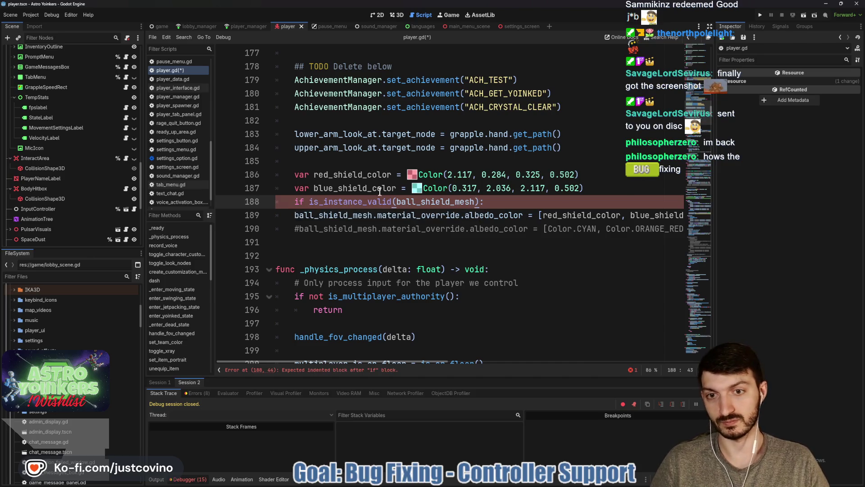
Step: Indent the colour assignment under the new check, save player.gd and relaunch the game
{"action": "left_click", "coordinate": [295, 215]}
{"action": "key", "text": "Tab"}
{"action": "left_click", "coordinate": [295, 243]}
{"action": "key", "text": "ctrl+s"}
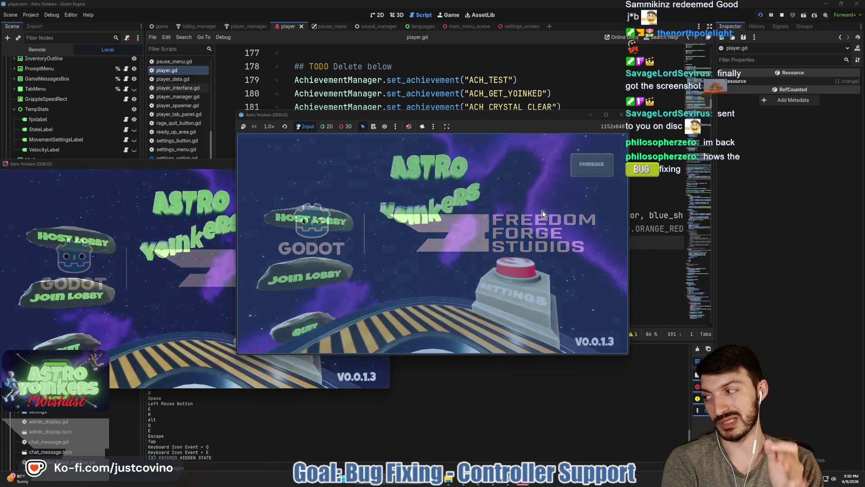
Step: Close the extra game window and cycle through the game's settings tabs with Q and E
{"action": "left_click", "coordinate": [223, 164]}
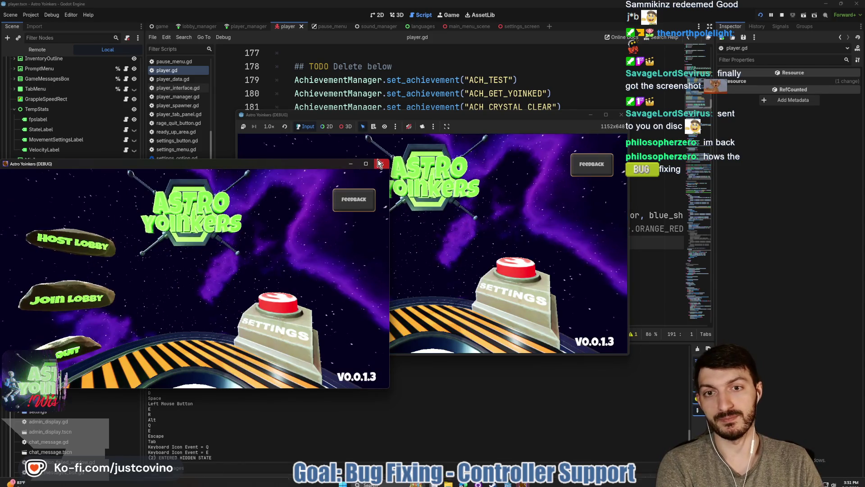
{"action": "left_click", "coordinate": [378, 163]}
{"action": "left_click", "coordinate": [517, 283]}
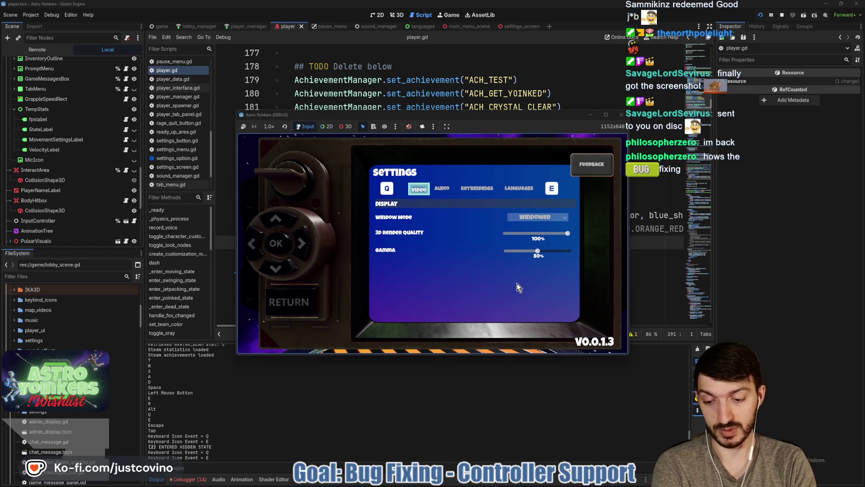
{"action": "key", "text": "q"}
{"action": "key", "text": "e"}
{"action": "key", "text": "e"}
{"action": "key", "text": "e"}
{"action": "key", "text": "e"}
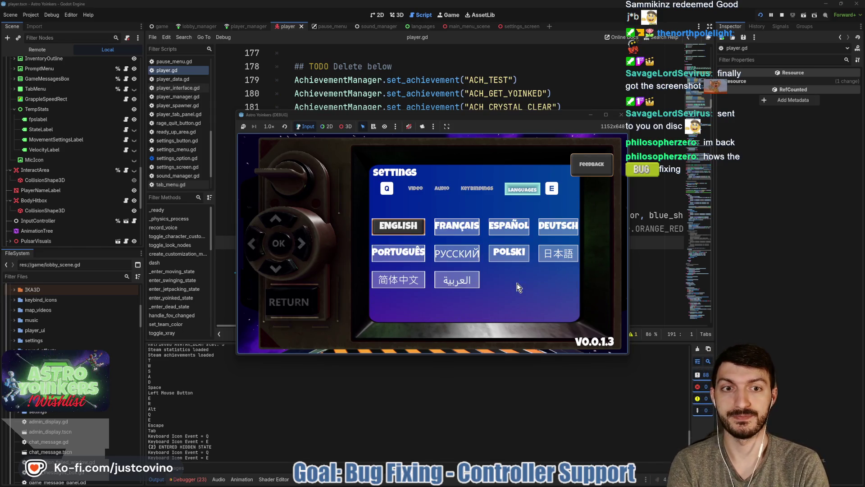
{"action": "key", "text": "q"}
{"action": "key", "text": "q"}
{"action": "key", "text": "q"}
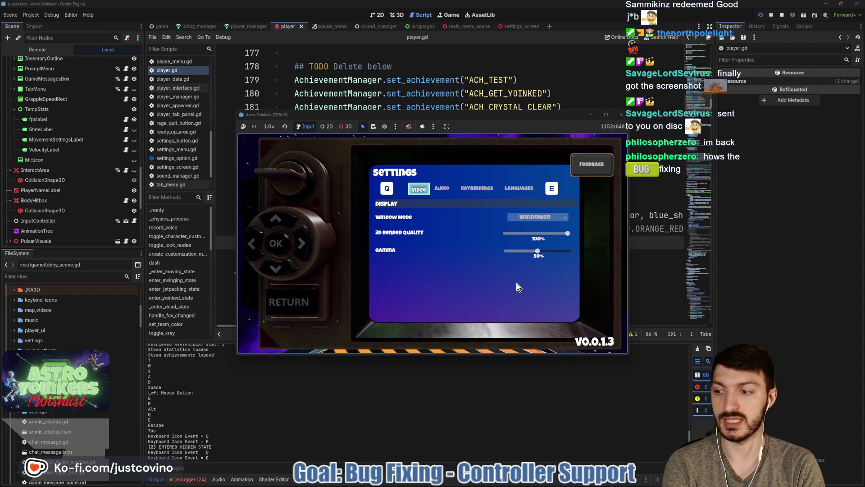
{"action": "key", "text": "e"}
{"action": "key", "text": "e"}
{"action": "key", "text": "e"}
{"action": "key", "text": "q"}
{"action": "key", "text": "e"}
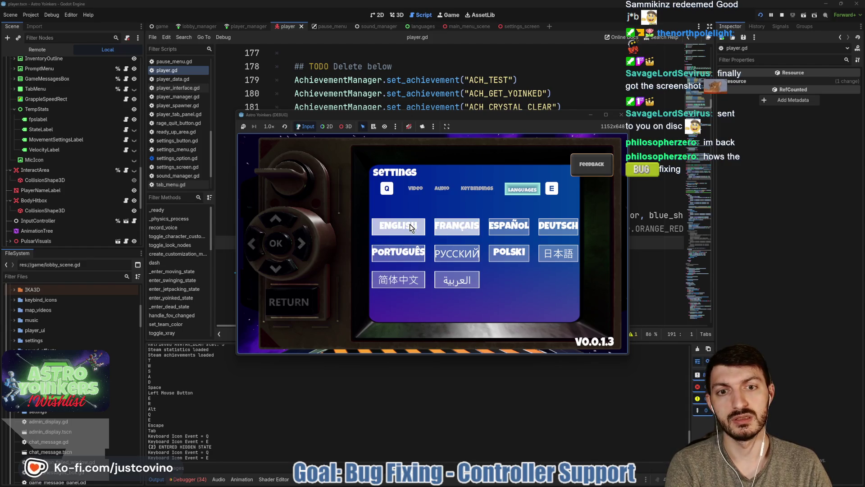
Step: Return to the main menu and host a Public lobby
{"action": "left_click", "coordinate": [296, 302]}
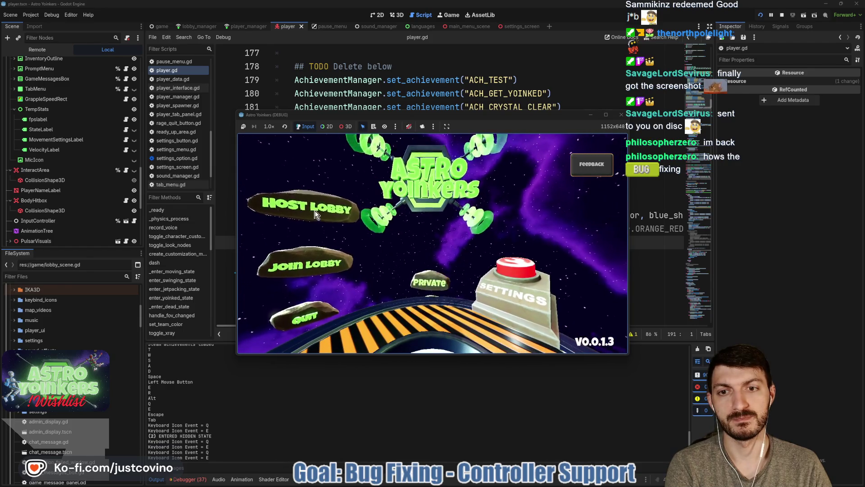
{"action": "left_click", "coordinate": [304, 205]}
{"action": "left_click", "coordinate": [417, 244]}
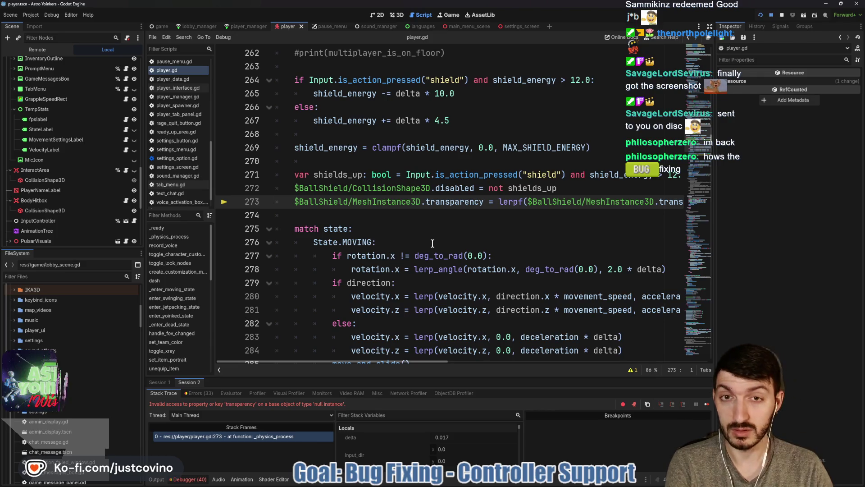
Step: Review the shield code in player.gd, stop the game, and select the is_instance_valid check on line 188
{"action": "scroll", "coordinate": [432, 244], "scroll_direction": "up", "scroll_amount": 10}
{"action": "scroll", "coordinate": [432, 244], "scroll_direction": "up", "scroll_amount": 14}
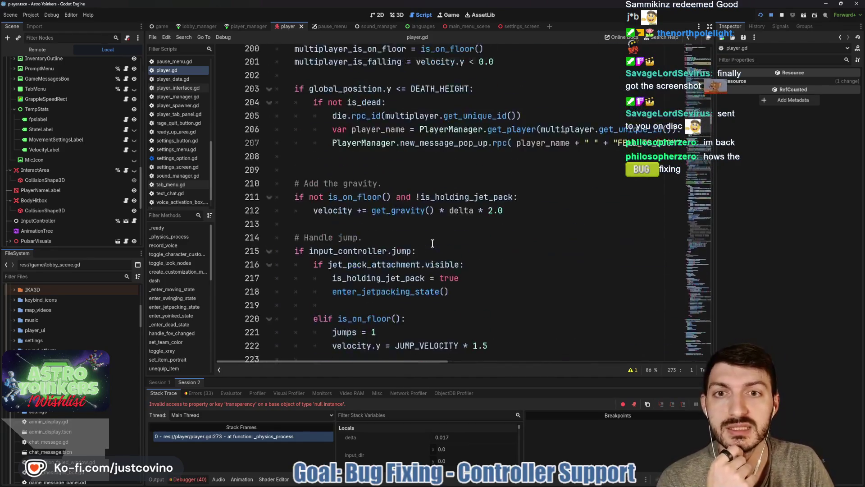
{"action": "scroll", "coordinate": [432, 243], "scroll_direction": "down", "scroll_amount": 10}
{"action": "scroll", "coordinate": [432, 243], "scroll_direction": "down", "scroll_amount": 20}
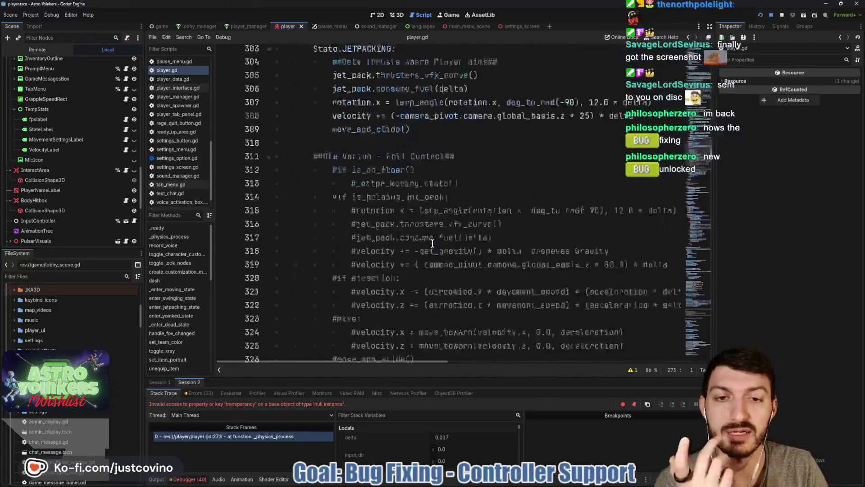
{"action": "scroll", "coordinate": [432, 243], "scroll_direction": "up", "scroll_amount": 6}
{"action": "scroll", "coordinate": [431, 243], "scroll_direction": "up", "scroll_amount": 5}
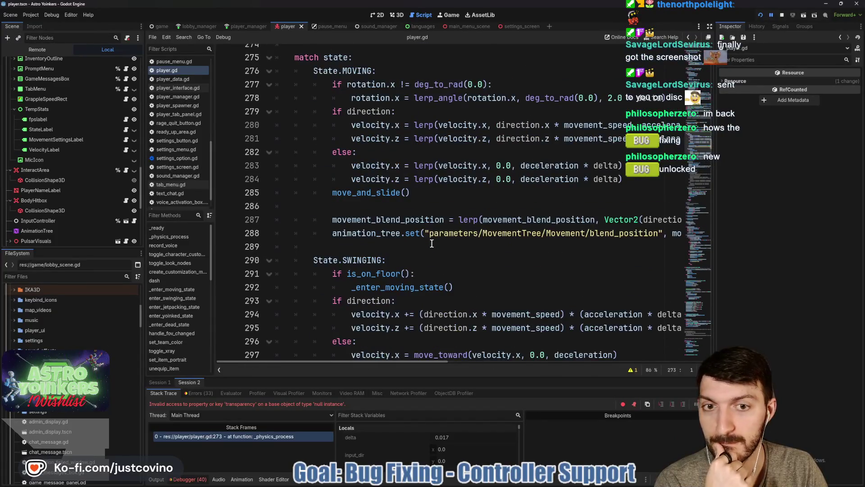
{"action": "scroll", "coordinate": [432, 244], "scroll_direction": "up", "scroll_amount": 4}
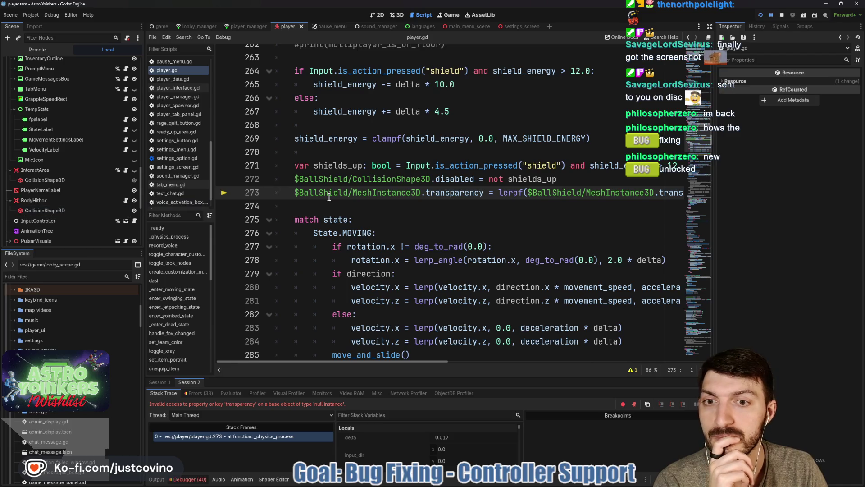
{"action": "scroll", "coordinate": [328, 197], "scroll_direction": "up", "scroll_amount": 4}
{"action": "scroll", "coordinate": [328, 197], "scroll_direction": "up", "scroll_amount": 4}
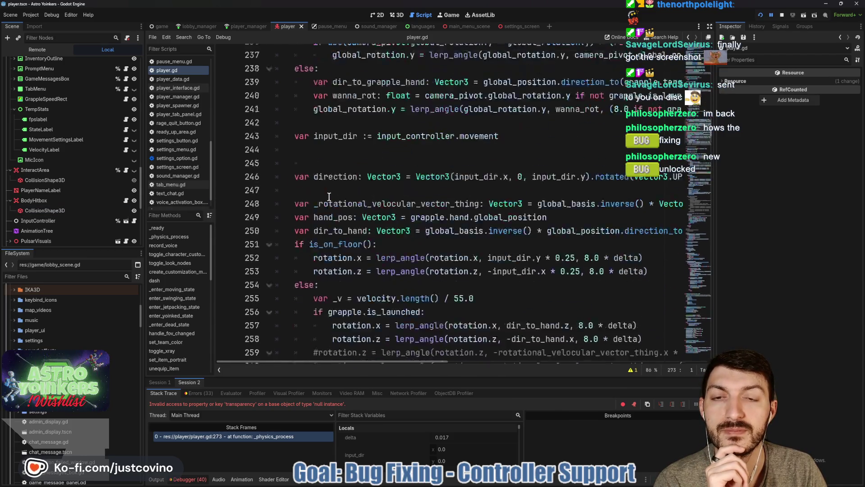
{"action": "scroll", "coordinate": [329, 197], "scroll_direction": "up", "scroll_amount": 20}
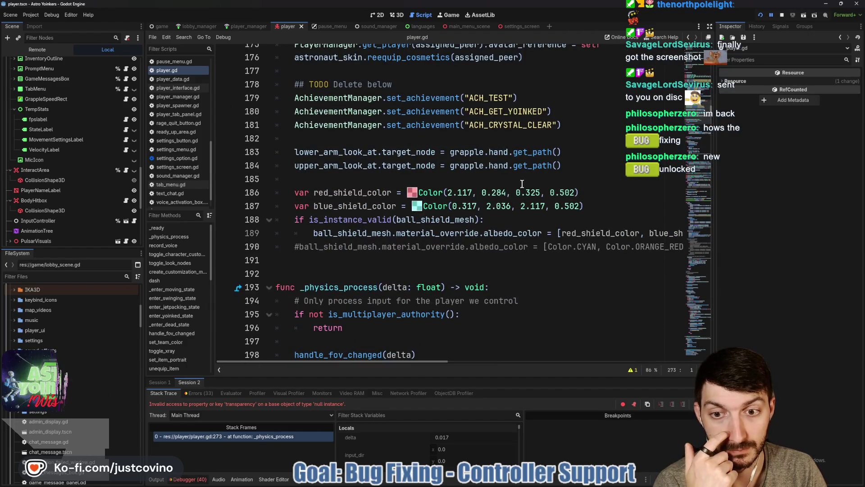
{"action": "left_click", "coordinate": [782, 15]}
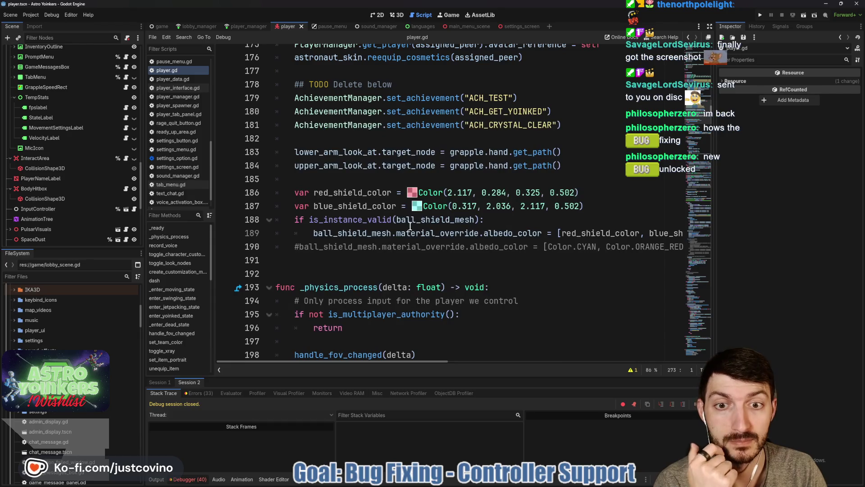
{"action": "left_click_drag", "start_coordinate": [489, 219], "coordinate": [255, 219]}
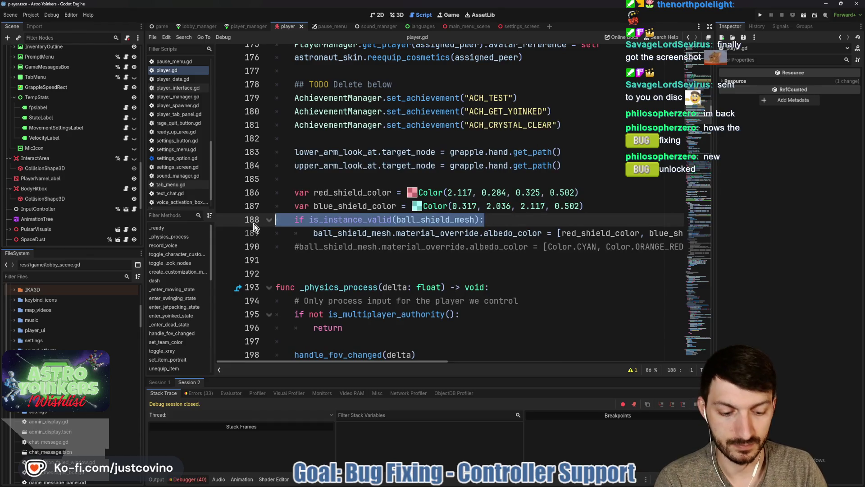
Step: Delete the line 188 guard, outdent the albedo colour line, and save player.gd
{"action": "key", "text": "BackSpace"}
{"action": "key", "text": "Delete"}
{"action": "left_click", "coordinate": [310, 219]}
{"action": "key", "text": "BackSpace"}
{"action": "key", "text": "Down"}
{"action": "key", "text": "Down"}
{"action": "key", "text": "ctrl+s"}
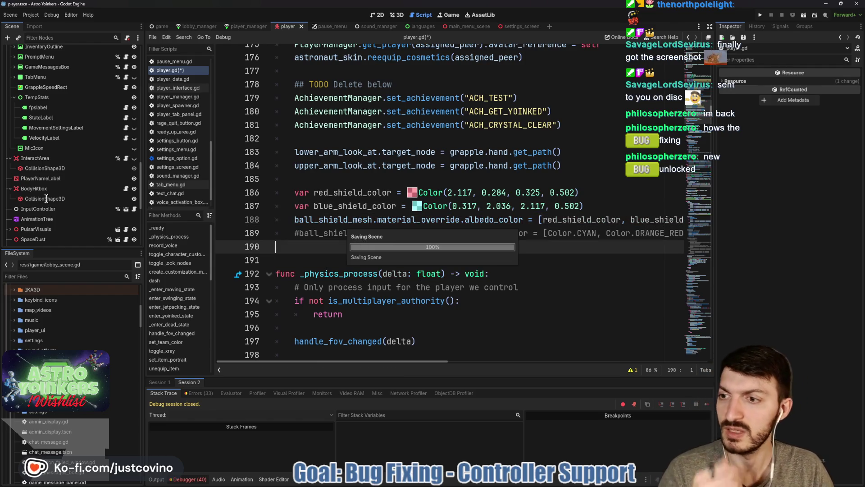
Step: Select the shield's MeshInstance3D node, expand its sphere mesh, and show the 3D view
{"action": "scroll", "coordinate": [57, 199], "scroll_direction": "down", "scroll_amount": 5}
{"action": "left_click", "coordinate": [47, 199]}
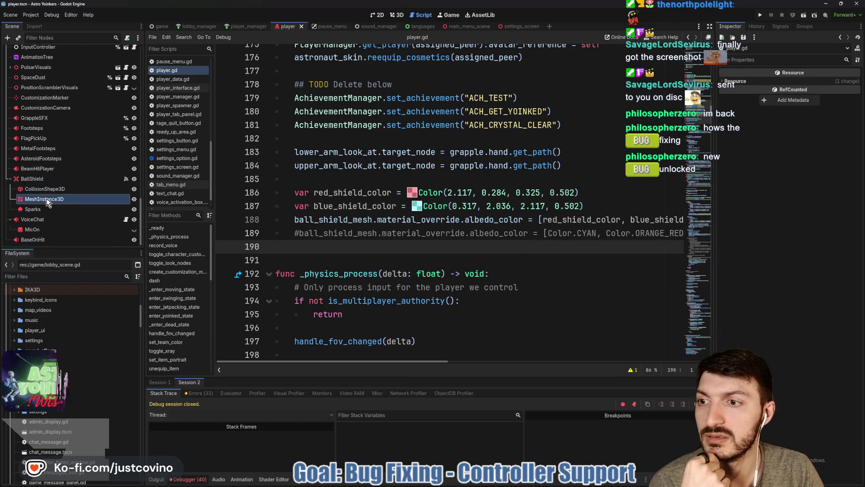
{"action": "left_click", "coordinate": [831, 90]}
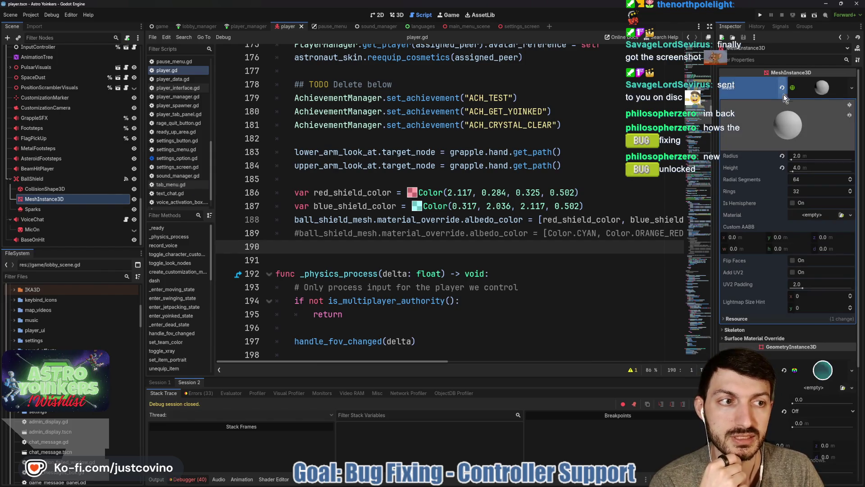
{"action": "left_click", "coordinate": [399, 16]}
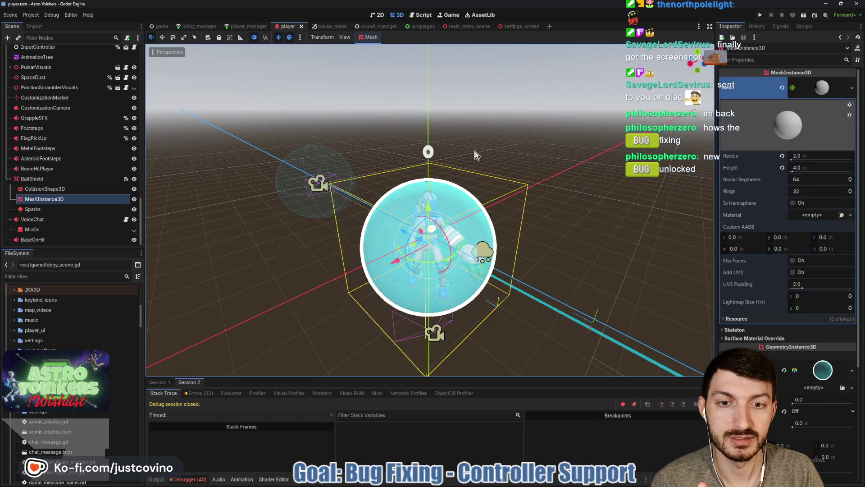
Step: Collapse BallShield and drag it up the tree between PlayerNameLabel and BodyHitbox
{"action": "left_click_drag", "start_coordinate": [390, 149], "coordinate": [598, 168]}
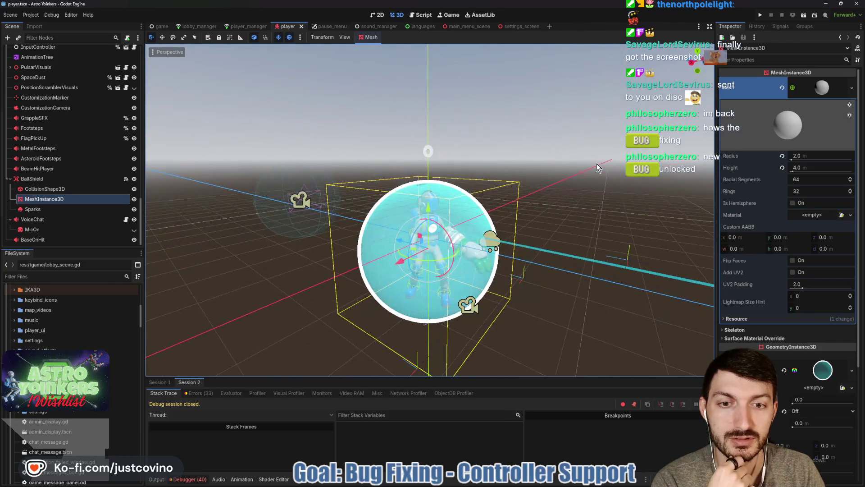
{"action": "left_click", "coordinate": [821, 89]}
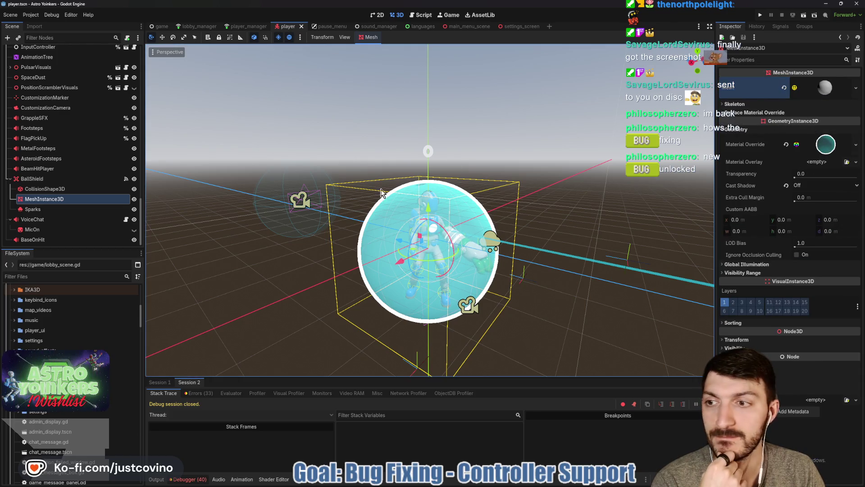
{"action": "left_click", "coordinate": [30, 177]}
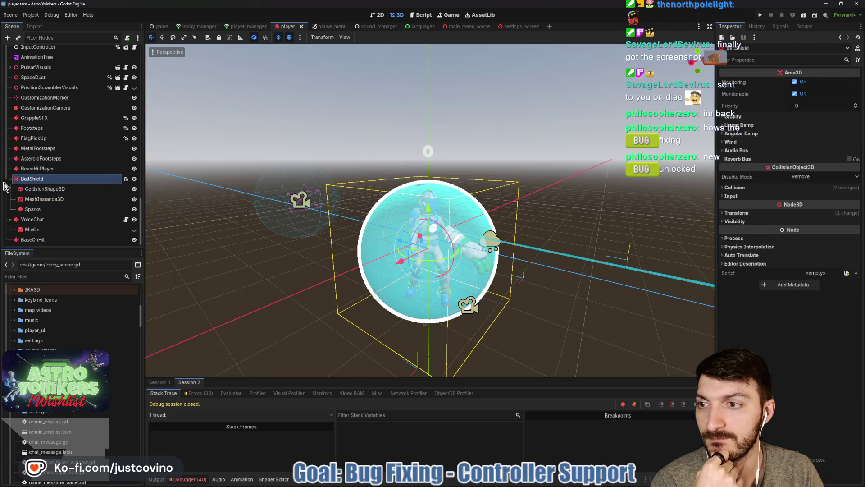
{"action": "scroll", "coordinate": [66, 175], "scroll_direction": "up", "scroll_amount": 1}
{"action": "scroll", "coordinate": [66, 174], "scroll_direction": "up", "scroll_amount": 1}
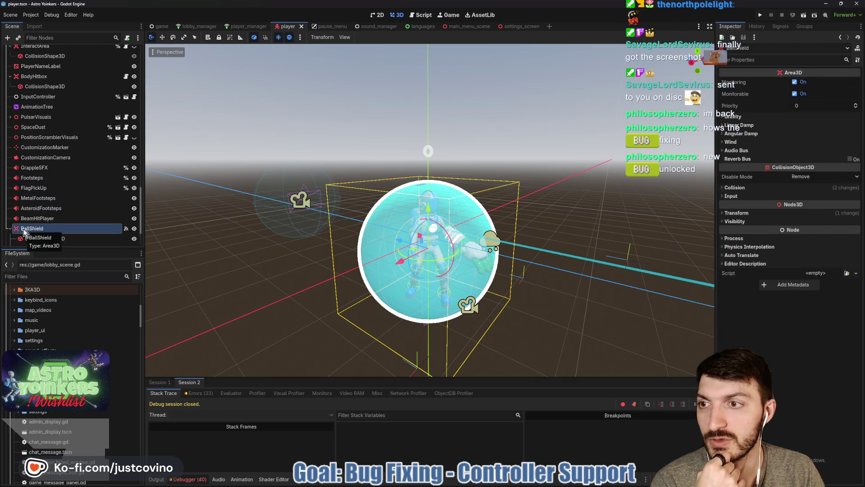
{"action": "left_click", "coordinate": [11, 228]}
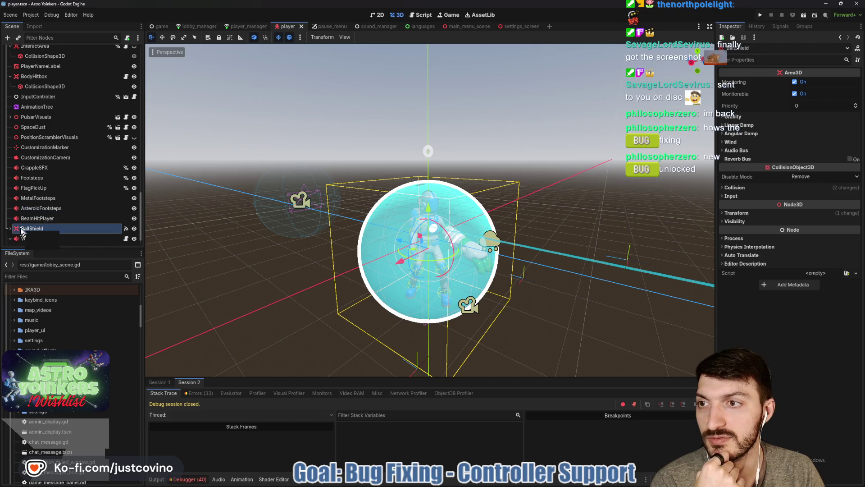
{"action": "left_click_drag", "start_coordinate": [20, 229], "coordinate": [28, 72]}
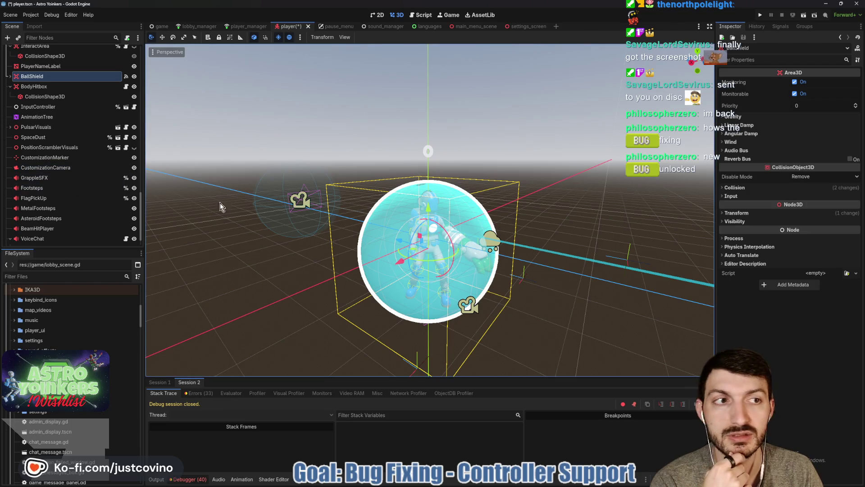
{"action": "scroll", "coordinate": [134, 194], "scroll_direction": "up", "scroll_amount": 5}
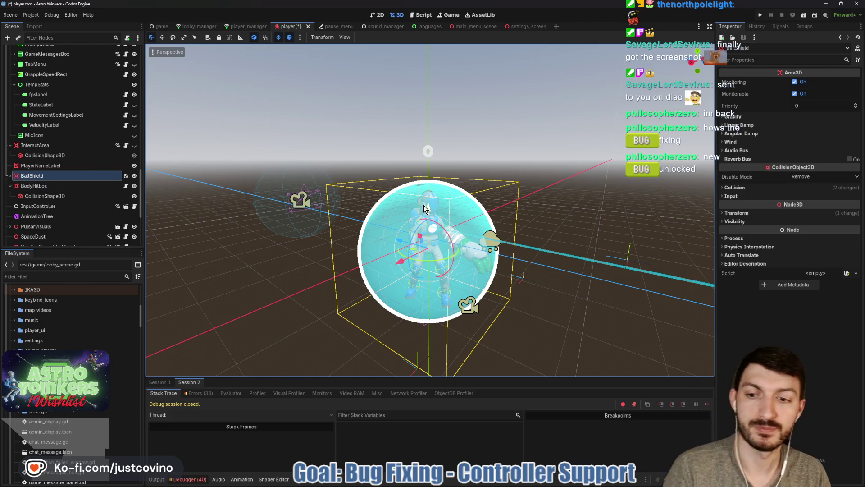
Step: Save the player scene, enlarge the Errors list, and open the missing button_press.wav error in settings_screen.gd
{"action": "key", "text": "ctrl+s"}
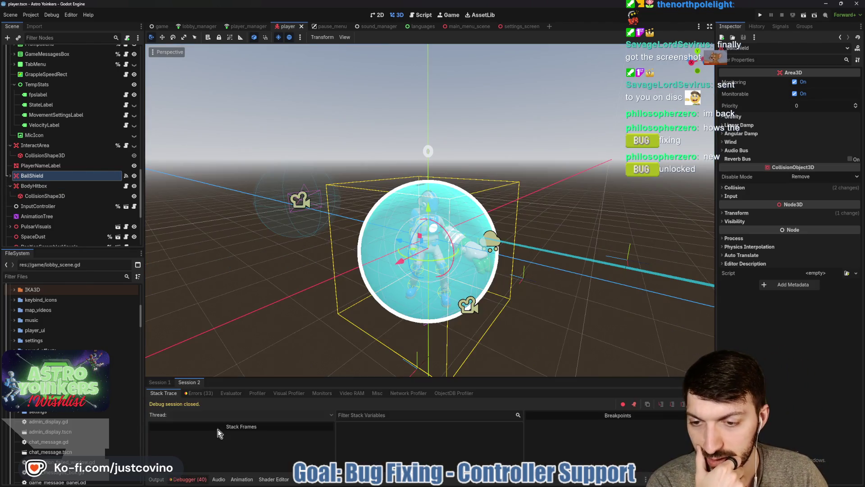
{"action": "left_click", "coordinate": [210, 393]}
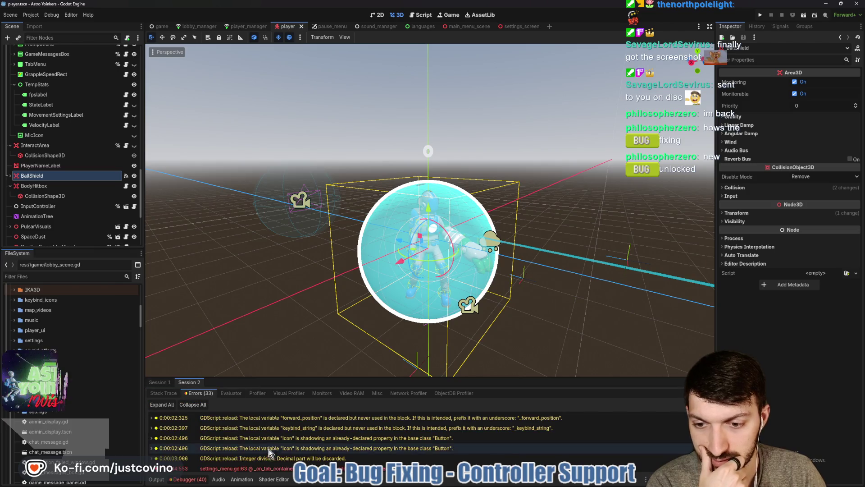
{"action": "scroll", "coordinate": [269, 451], "scroll_direction": "down", "scroll_amount": 2}
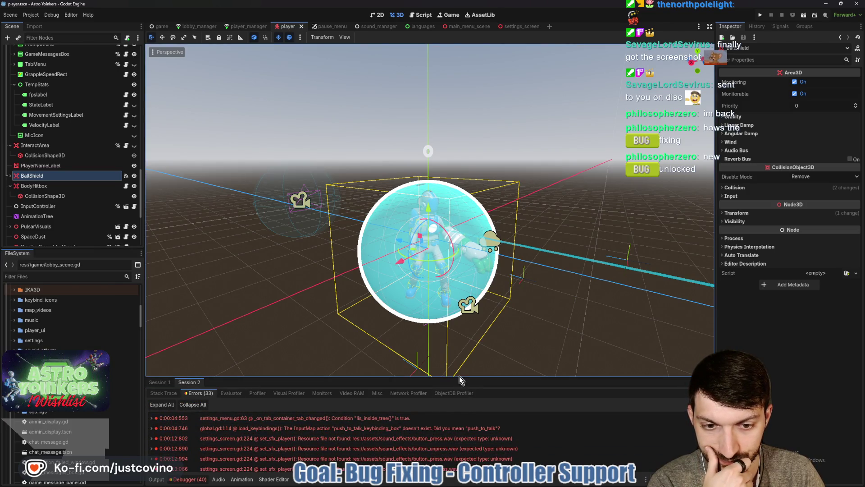
{"action": "left_click_drag", "start_coordinate": [460, 377], "coordinate": [452, 139]}
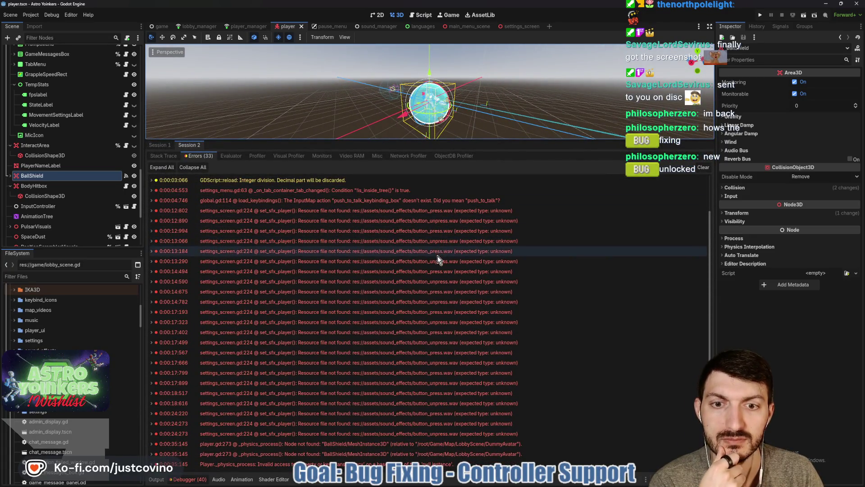
{"action": "double_click", "coordinate": [426, 252]}
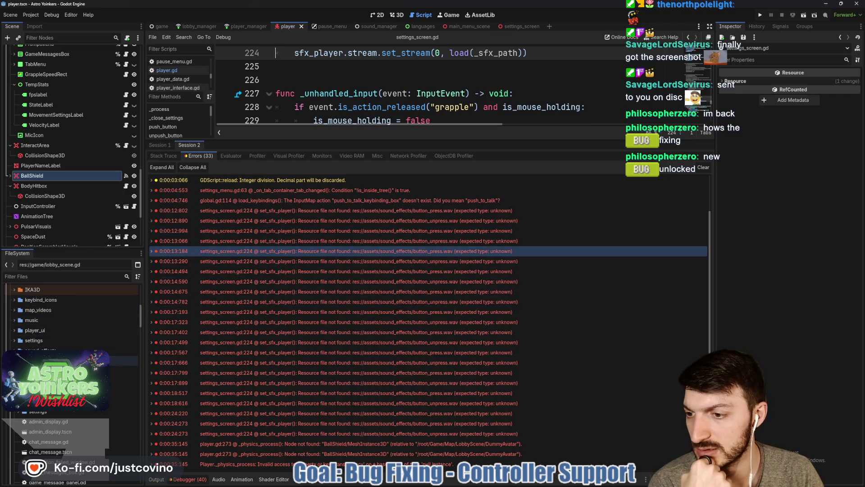
Step: Browse the sound_effects folder, then filter the FileSystem dock by 'button_pr'
{"action": "scroll", "coordinate": [36, 353], "scroll_direction": "up", "scroll_amount": 10}
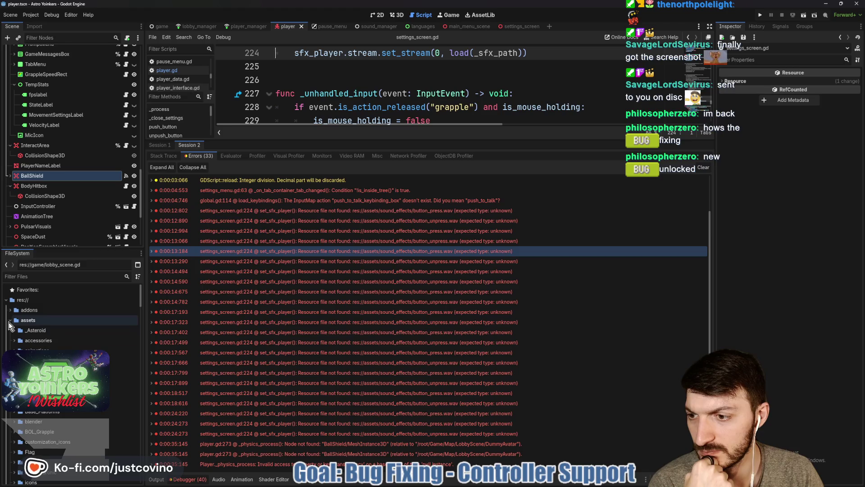
{"action": "scroll", "coordinate": [10, 325], "scroll_direction": "down", "scroll_amount": 3}
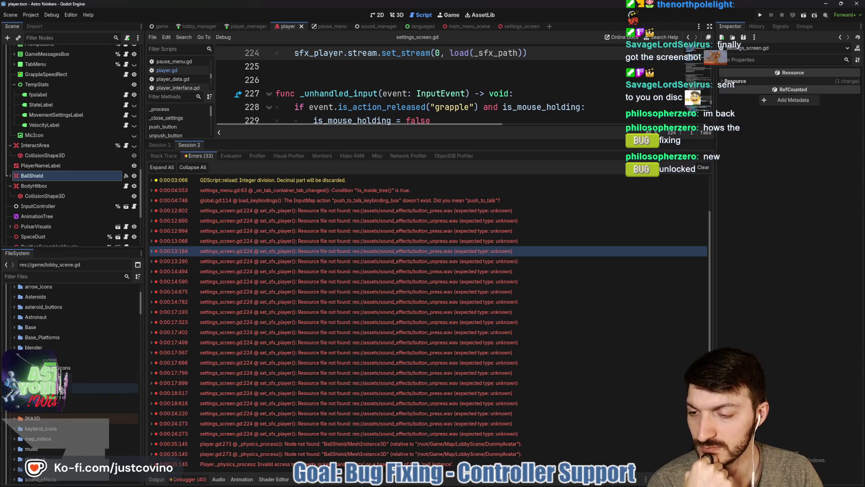
{"action": "scroll", "coordinate": [27, 410], "scroll_direction": "down", "scroll_amount": 2}
{"action": "left_click", "coordinate": [14, 431]}
{"action": "scroll", "coordinate": [58, 412], "scroll_direction": "down", "scroll_amount": 6}
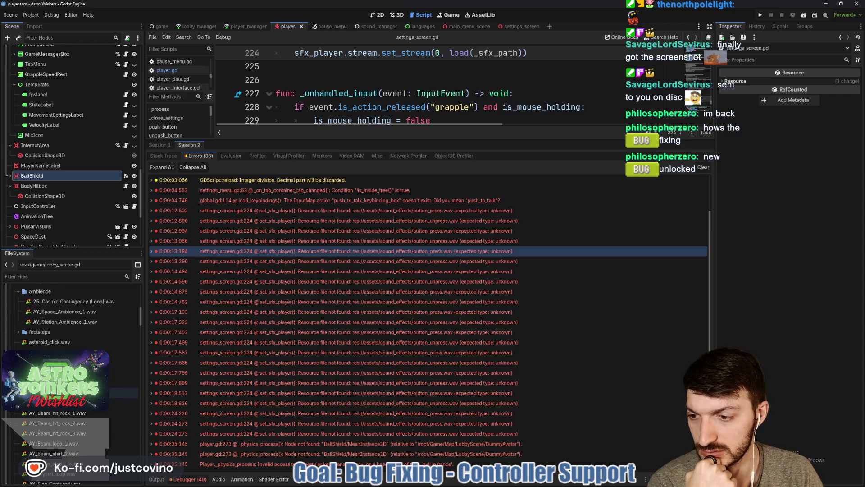
{"action": "scroll", "coordinate": [67, 392], "scroll_direction": "down", "scroll_amount": 6}
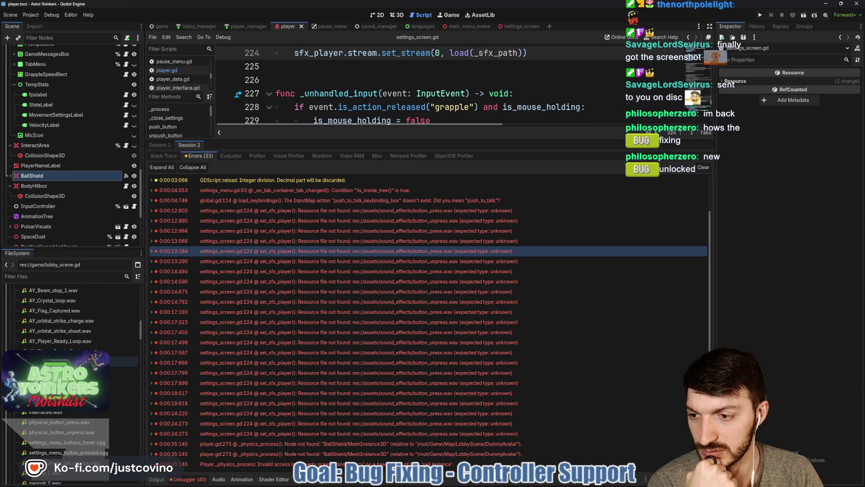
{"action": "scroll", "coordinate": [68, 391], "scroll_direction": "down", "scroll_amount": 6}
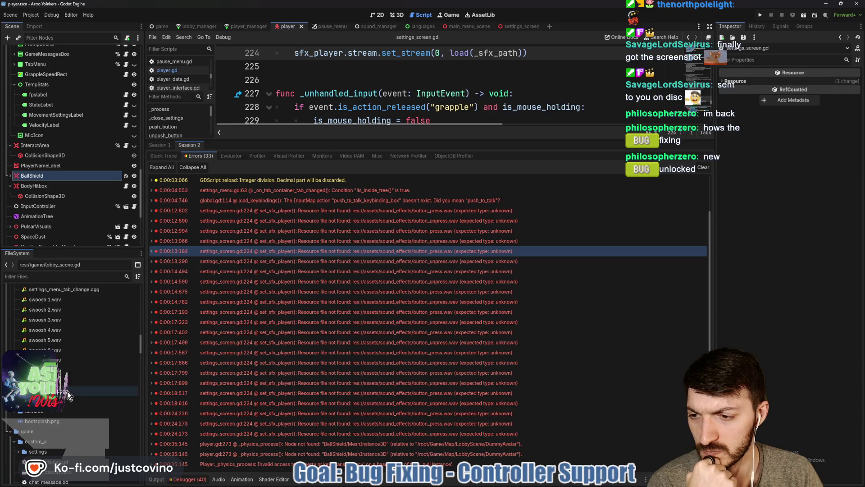
{"action": "scroll", "coordinate": [68, 391], "scroll_direction": "up", "scroll_amount": 4}
{"action": "scroll", "coordinate": [68, 361], "scroll_direction": "up", "scroll_amount": 5}
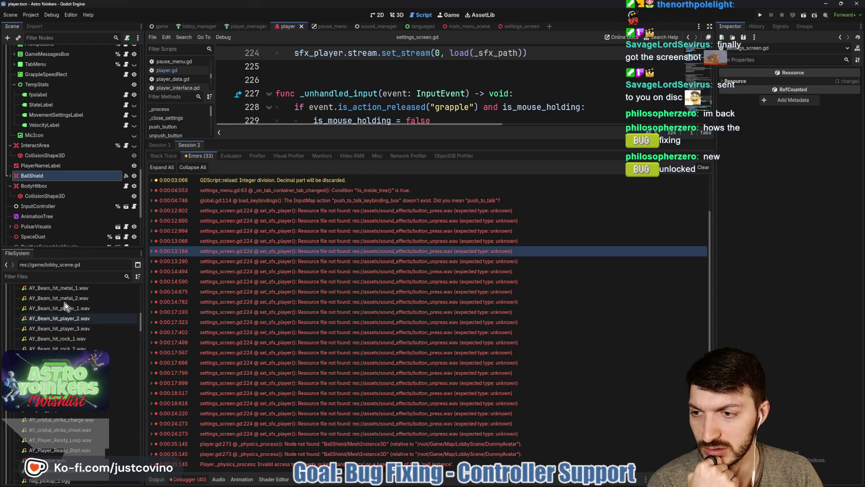
{"action": "left_click", "coordinate": [49, 276]}
{"action": "type", "text": "but"}
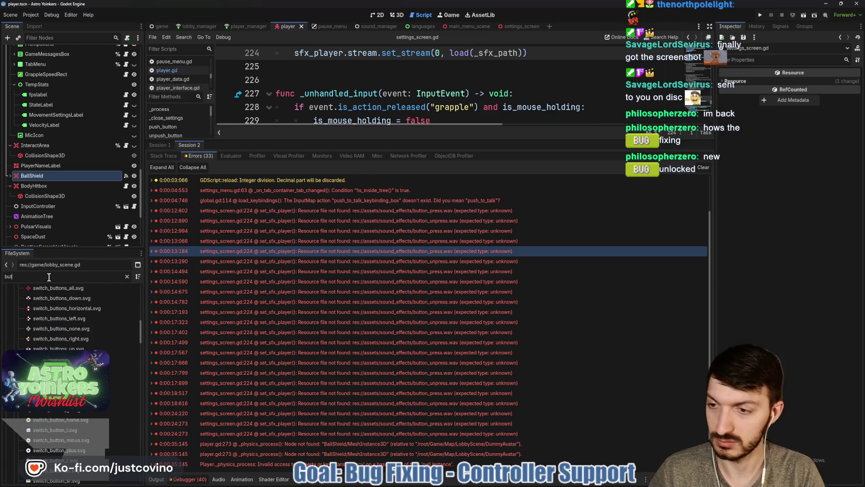
{"action": "type", "text": "ton_pre"}
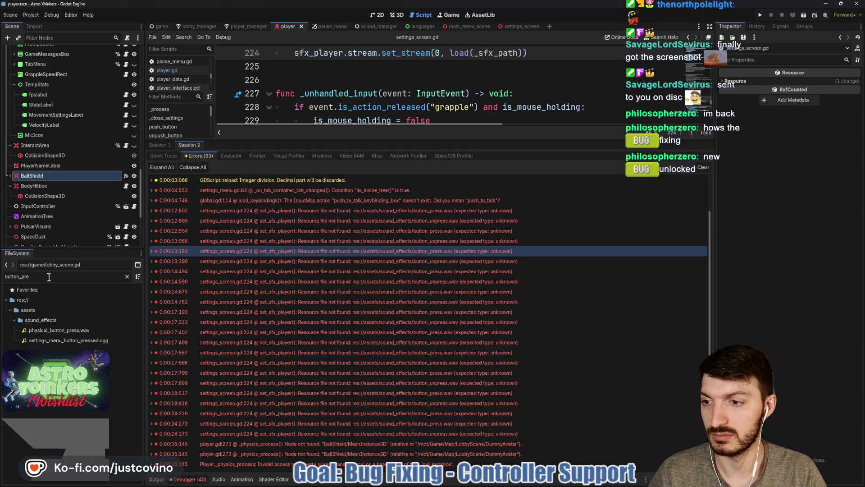
Step: Filter the file list to 'button_pre' and enlarge the script editor over the error log
{"action": "mouse_move", "coordinate": [91, 335]}
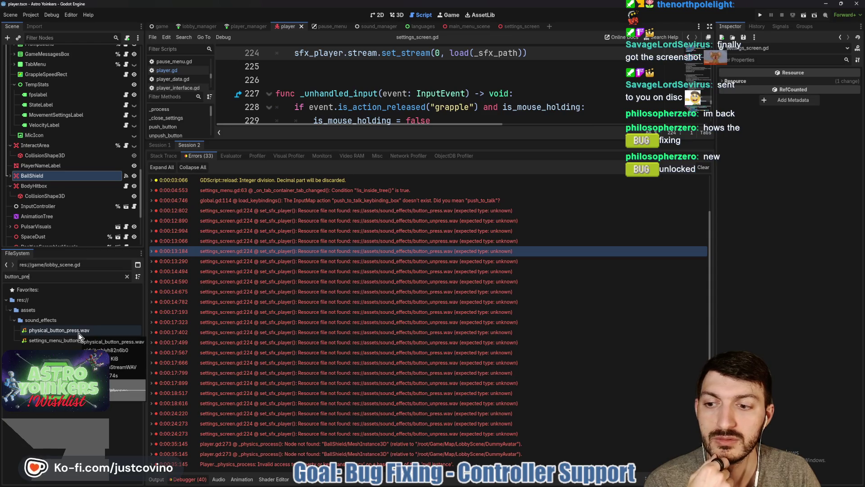
{"action": "scroll", "coordinate": [379, 102], "scroll_direction": "up", "scroll_amount": 2}
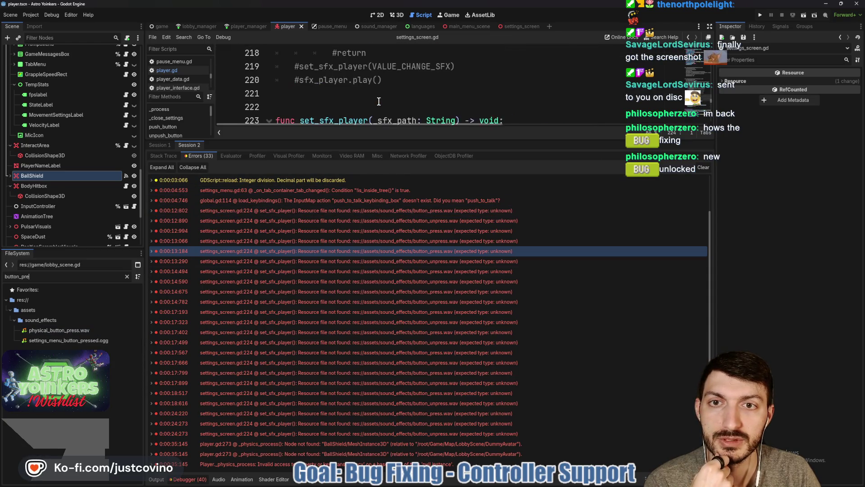
{"action": "left_click_drag", "start_coordinate": [366, 138], "coordinate": [393, 316]}
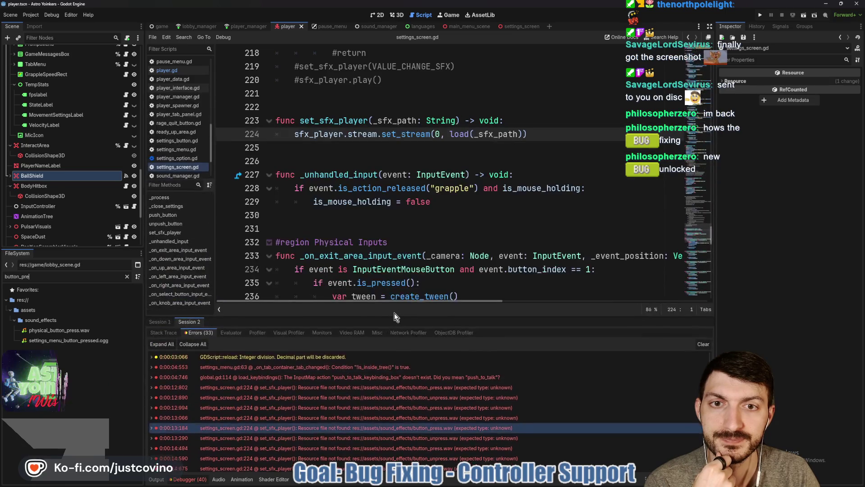
Step: Highlight set_sfx_player uses, scroll up to the PUSH_SFX/UNPUSH_SFX constants, and clear the file filter
{"action": "double_click", "coordinate": [317, 122]}
{"action": "scroll", "coordinate": [406, 217], "scroll_direction": "up", "scroll_amount": 9}
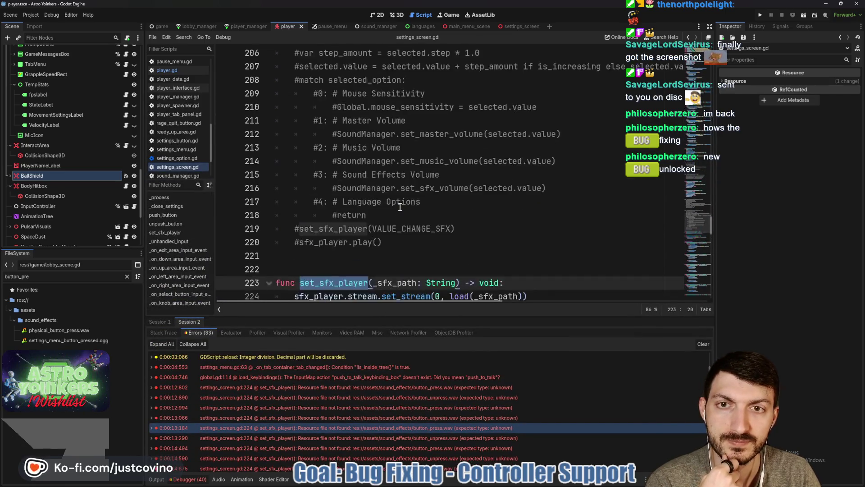
{"action": "scroll", "coordinate": [406, 217], "scroll_direction": "up", "scroll_amount": 5}
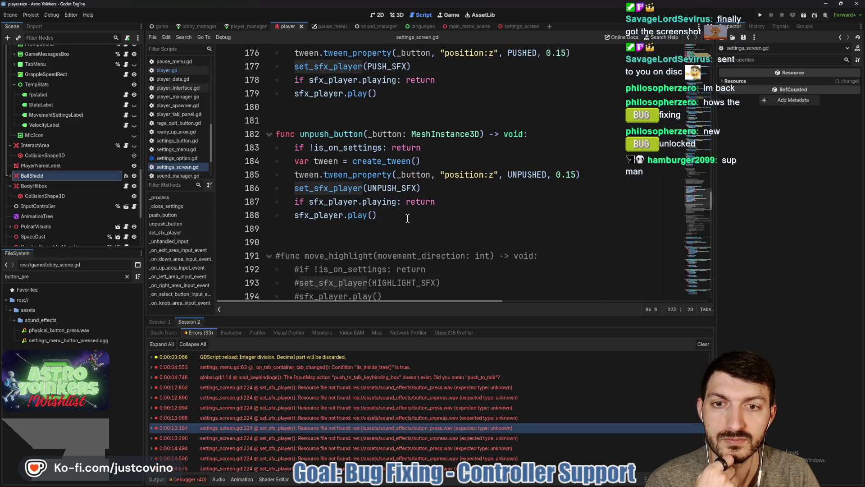
{"action": "scroll", "coordinate": [407, 219], "scroll_direction": "up", "scroll_amount": 2}
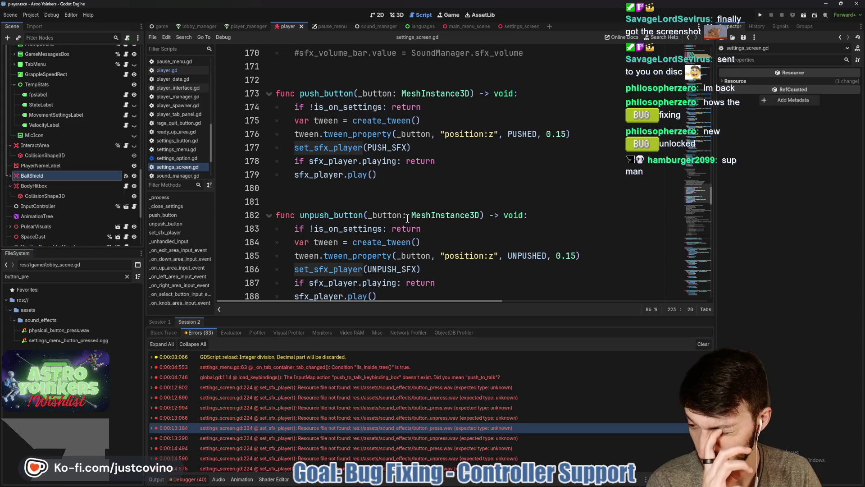
{"action": "scroll", "coordinate": [407, 218], "scroll_direction": "up", "scroll_amount": 13}
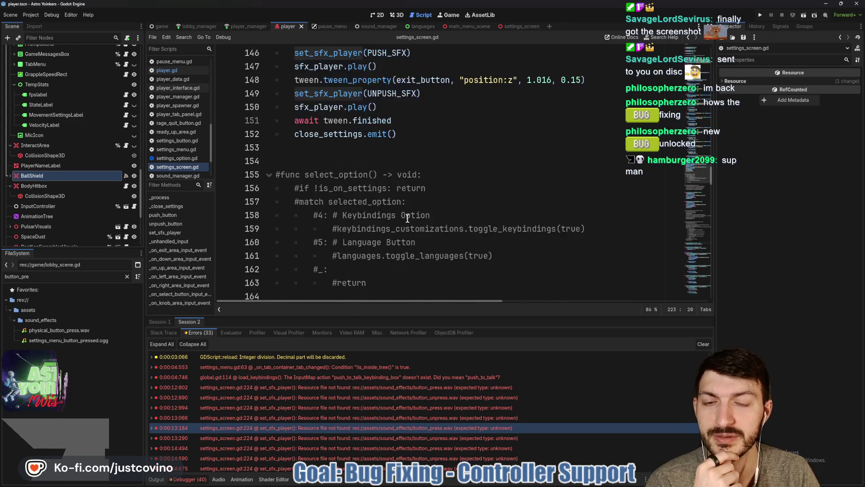
{"action": "scroll", "coordinate": [407, 218], "scroll_direction": "up", "scroll_amount": 15}
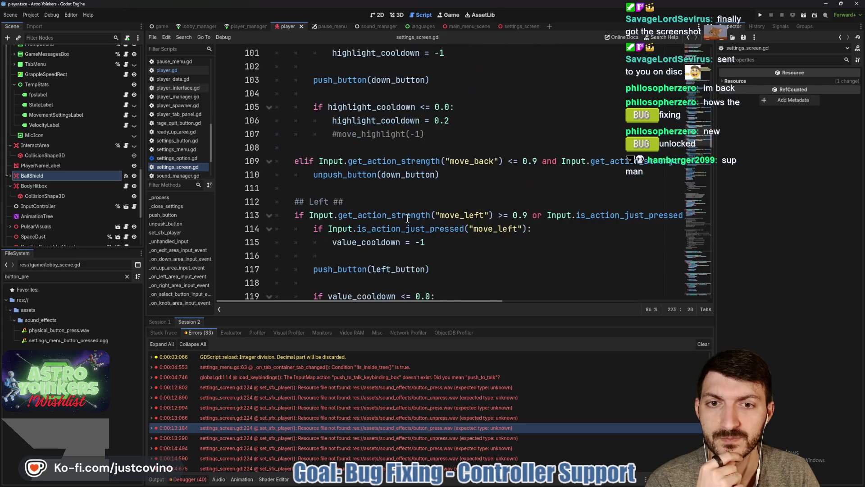
{"action": "scroll", "coordinate": [407, 218], "scroll_direction": "up", "scroll_amount": 18}
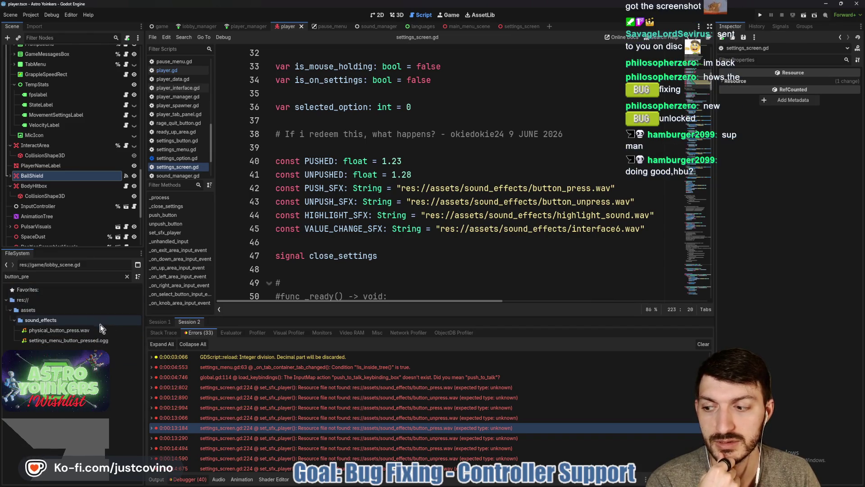
{"action": "left_click", "coordinate": [126, 277]}
Step: Browse the full project tree, collapsing the game and player folders
{"action": "scroll", "coordinate": [77, 336], "scroll_direction": "down", "scroll_amount": 3}
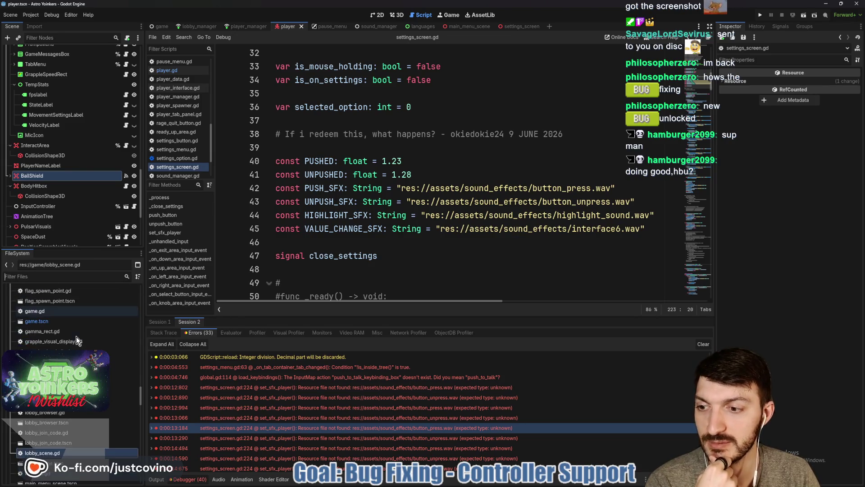
{"action": "scroll", "coordinate": [63, 360], "scroll_direction": "up", "scroll_amount": 5}
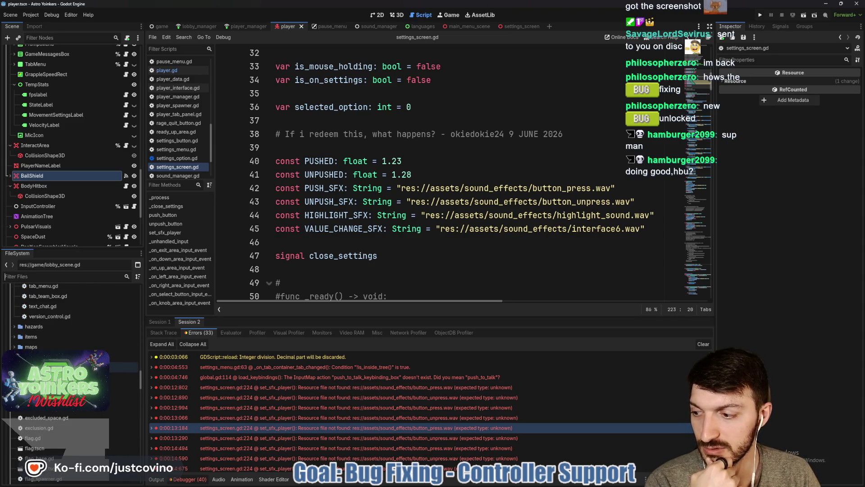
{"action": "scroll", "coordinate": [72, 360], "scroll_direction": "up", "scroll_amount": 3}
{"action": "scroll", "coordinate": [63, 361], "scroll_direction": "up", "scroll_amount": 10}
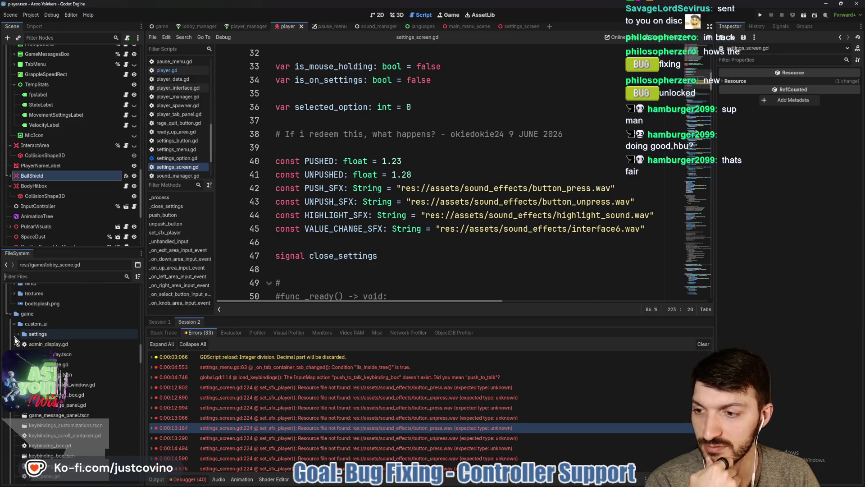
{"action": "left_click", "coordinate": [9, 314]}
{"action": "left_click", "coordinate": [10, 344]}
{"action": "left_click", "coordinate": [11, 344]}
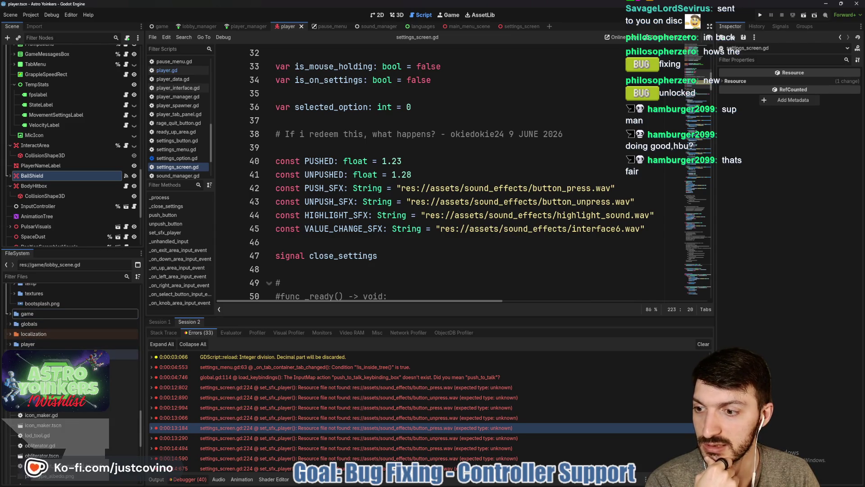
{"action": "scroll", "coordinate": [58, 360], "scroll_direction": "up", "scroll_amount": 5}
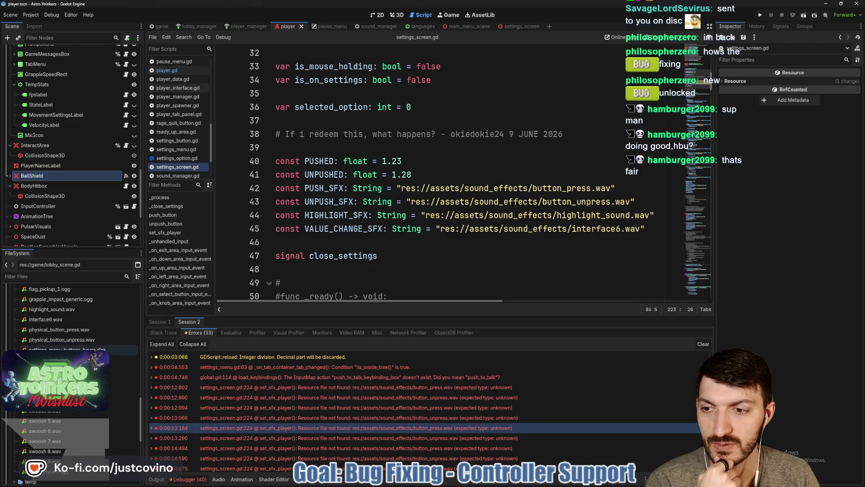
Step: Inspect physical_button_press.wav from assets/sound_effects
{"action": "left_click", "coordinate": [91, 331]}
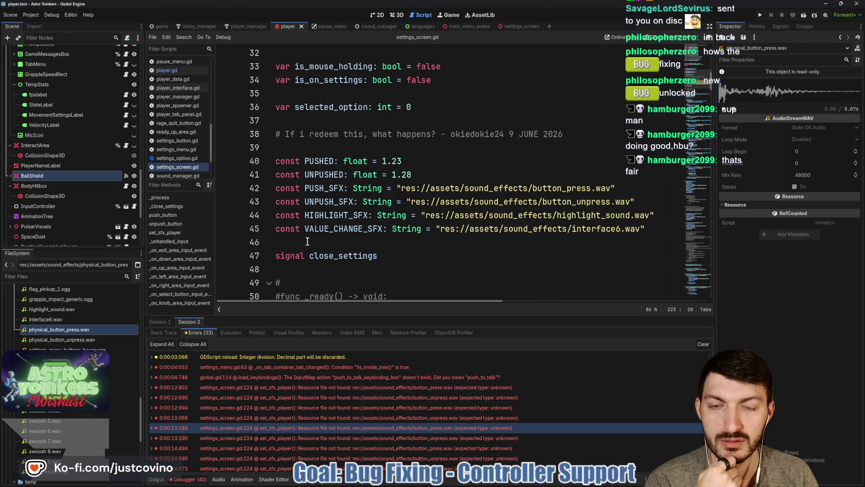
{"action": "scroll", "coordinate": [312, 230], "scroll_direction": "up", "scroll_amount": 10}
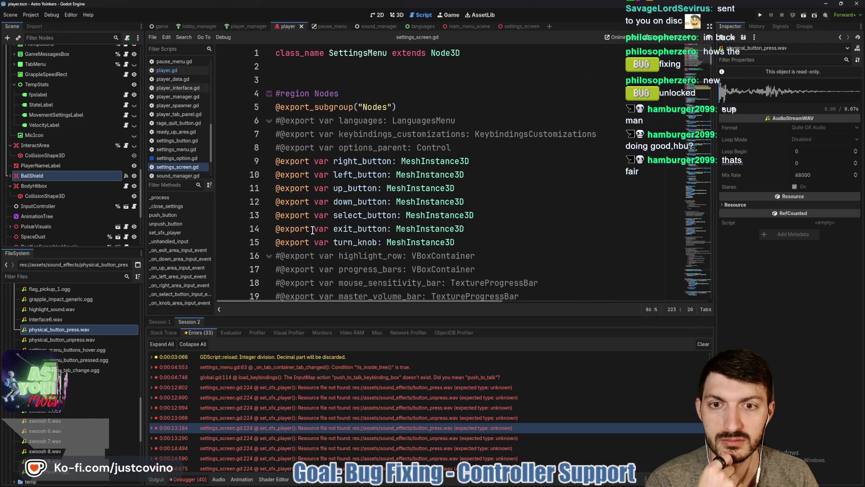
{"action": "scroll", "coordinate": [312, 231], "scroll_direction": "down", "scroll_amount": 10}
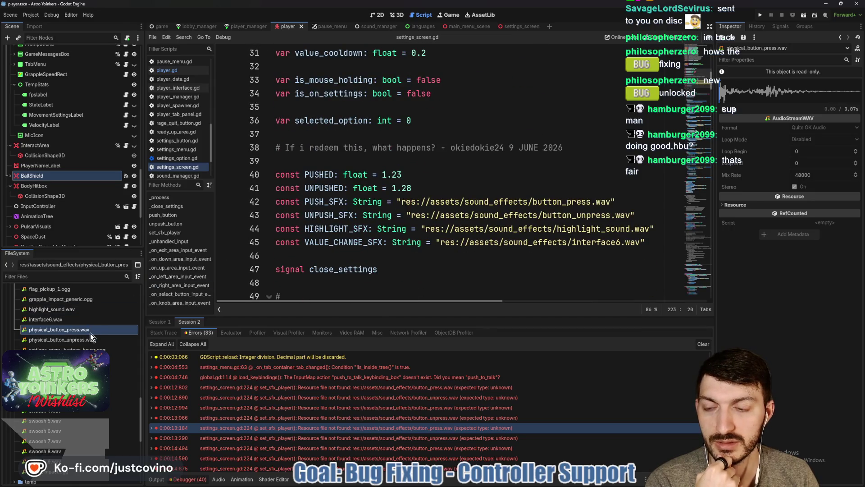
{"action": "mouse_move", "coordinate": [82, 330]}
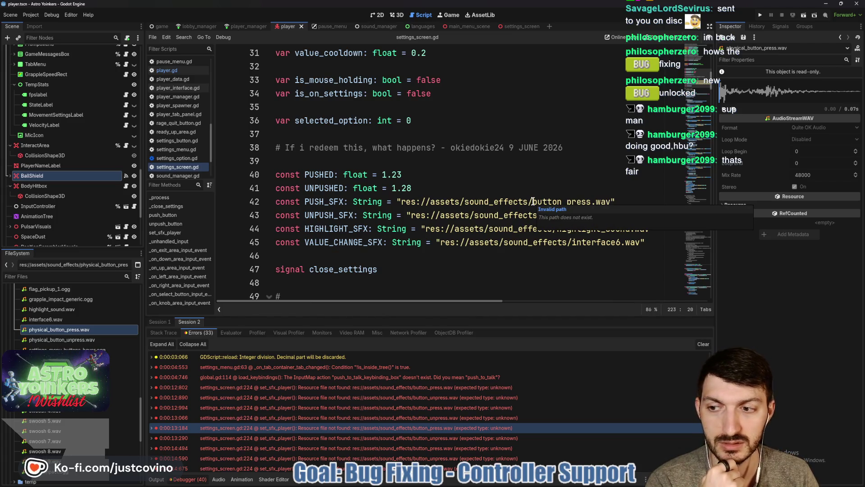
Step: Prefix the PUSH_SFX and UNPUSH_SFX paths with 'physical_' on lines 42–43
{"action": "left_click", "coordinate": [533, 201]}
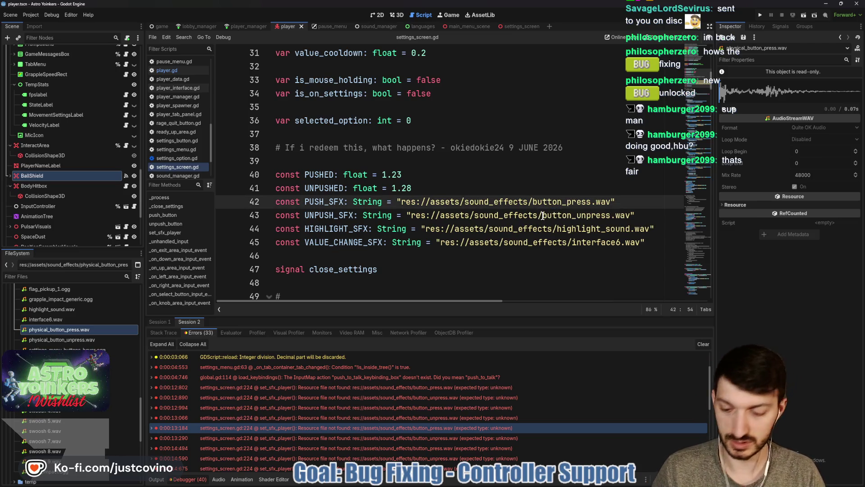
{"action": "type", "text": "physical_"}
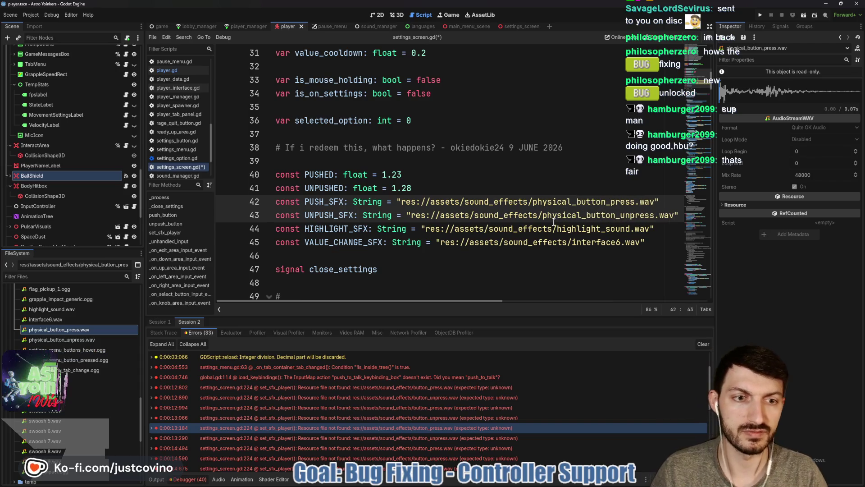
{"action": "left_click", "coordinate": [519, 228]}
Step: Save settings_screen.gd, relaunch the game and unmute its audio
{"action": "key", "text": "ctrl+s"}
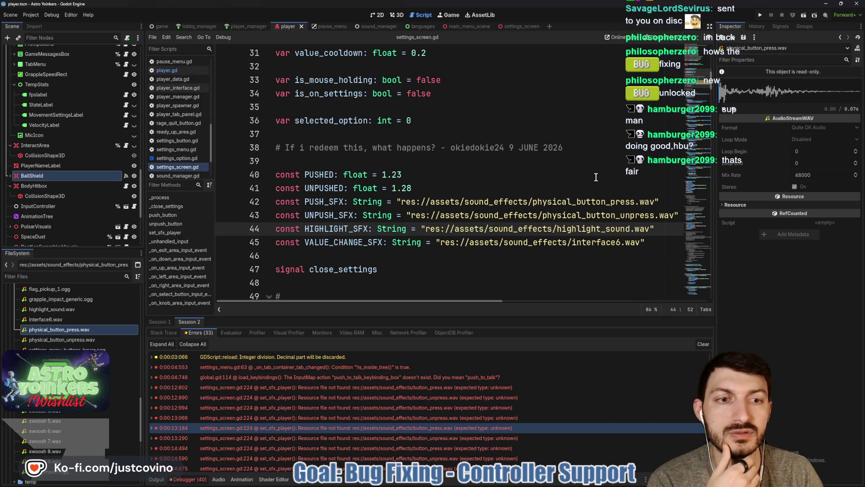
{"action": "left_click", "coordinate": [761, 16]}
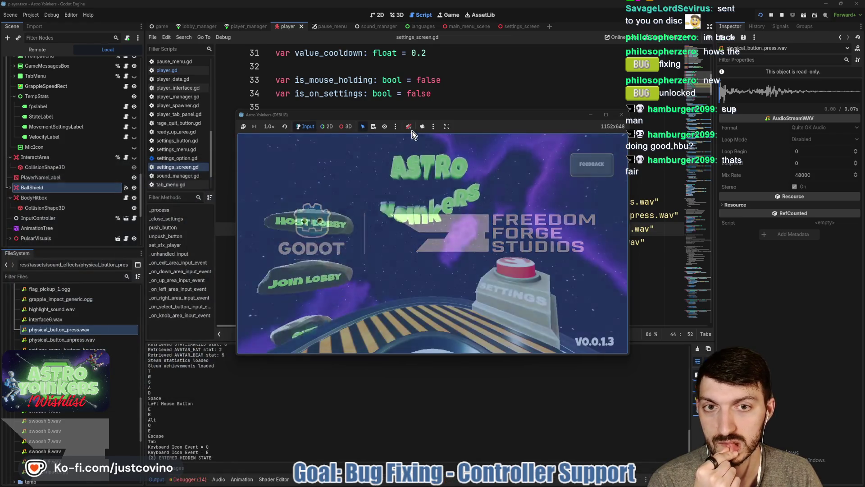
{"action": "left_click", "coordinate": [411, 129]}
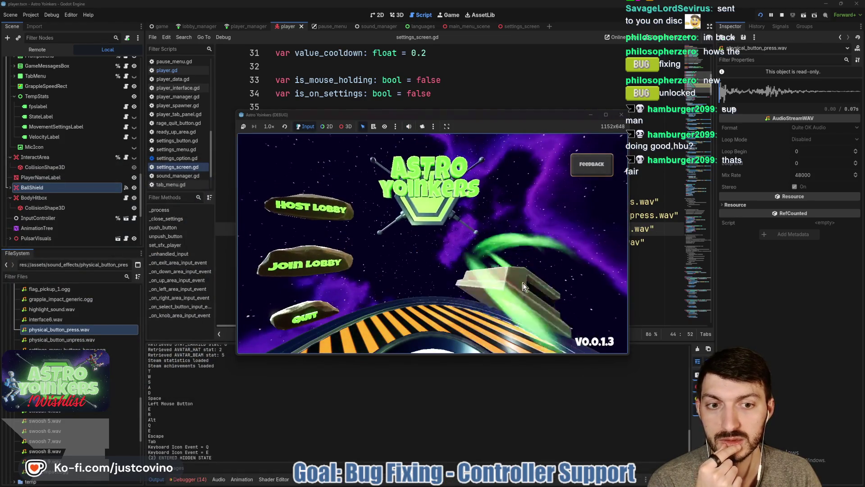